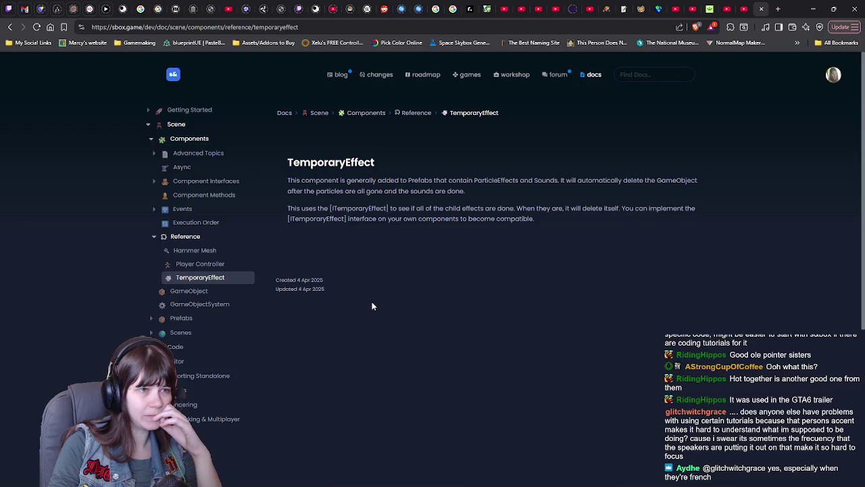
# Open the Scene › GameObject docs page and scroll through its sections.
pyautogui.click(197, 296)
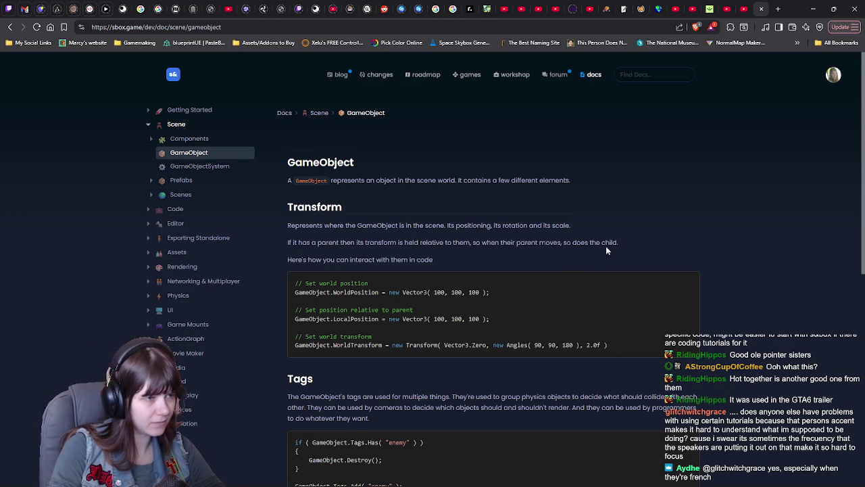
pyautogui.scroll(-1, 735, 224)
pyautogui.scroll(-1, 740, 236)
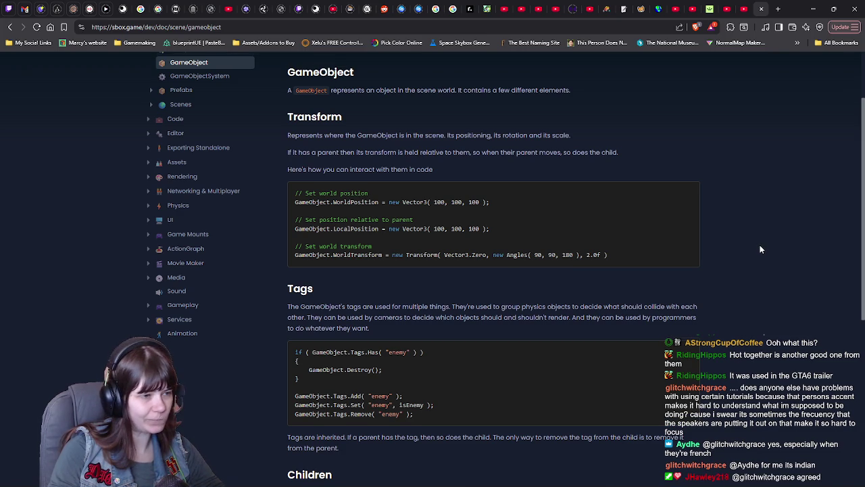
pyautogui.scroll(-1, 755, 249)
pyautogui.scroll(-1, 760, 250)
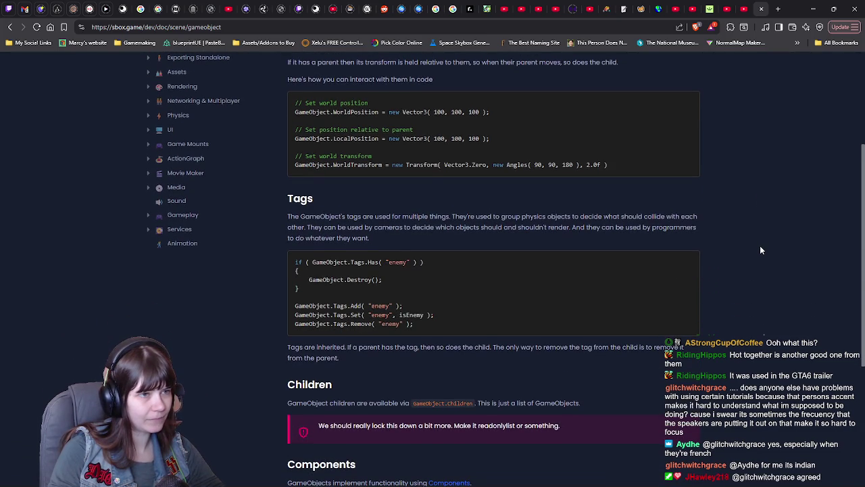
pyautogui.scroll(2, 755, 255)
pyautogui.scroll(-3, 750, 258)
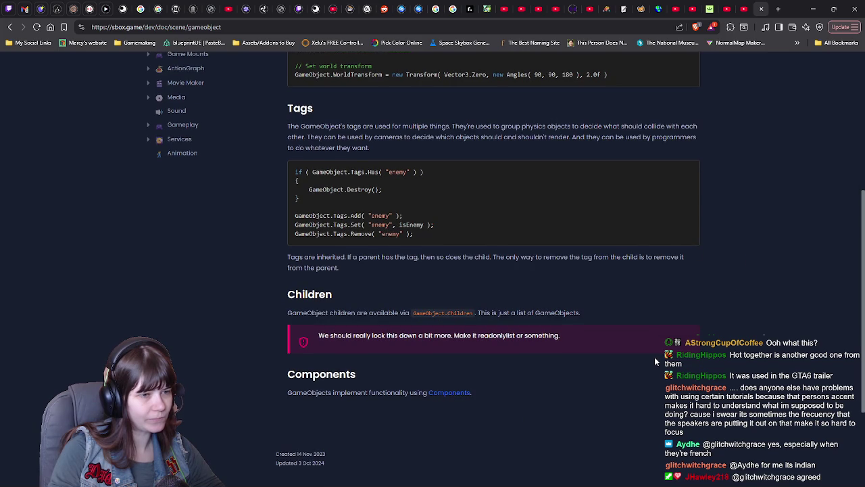
pyautogui.scroll(1, 654, 356)
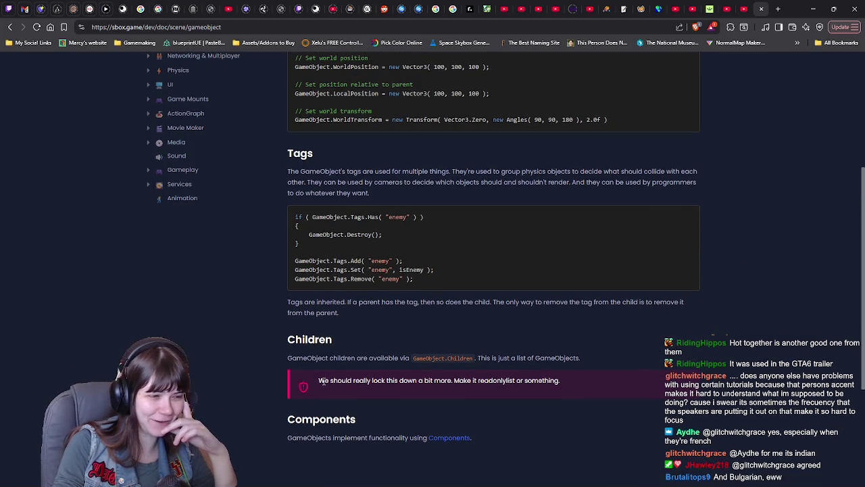
# Highlight the note under Children, deselect it, and return to the top of the page.
pyautogui.moveTo(319, 381); pyautogui.dragTo(561, 382)
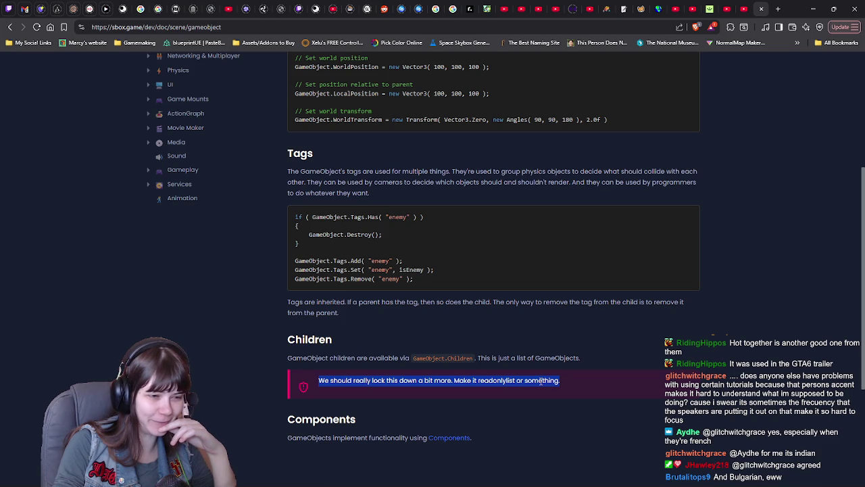
pyautogui.click(562, 381)
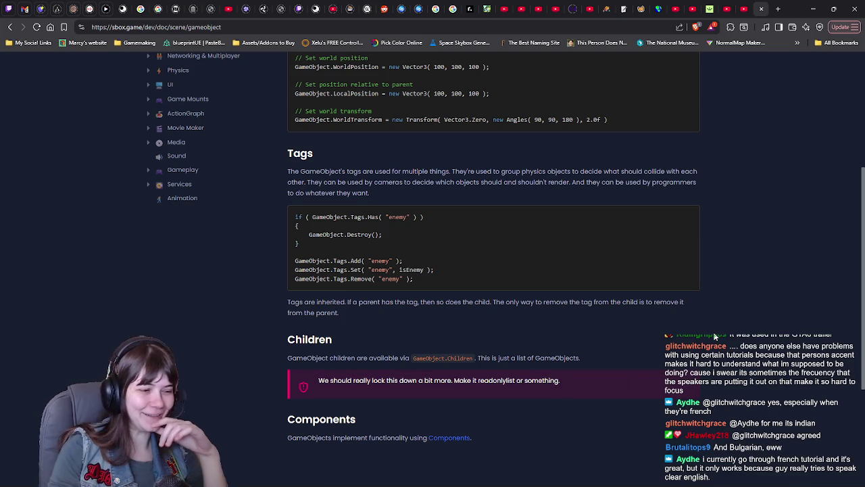
pyautogui.scroll(-2, 738, 331)
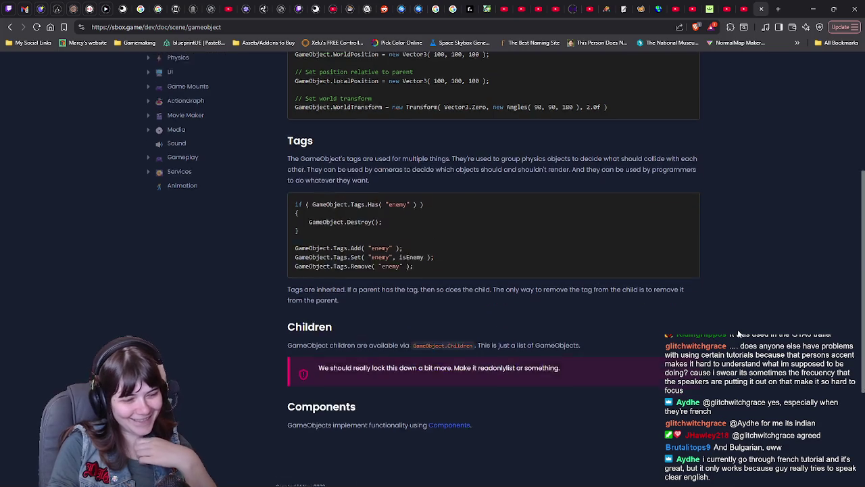
pyautogui.scroll(1, 737, 331)
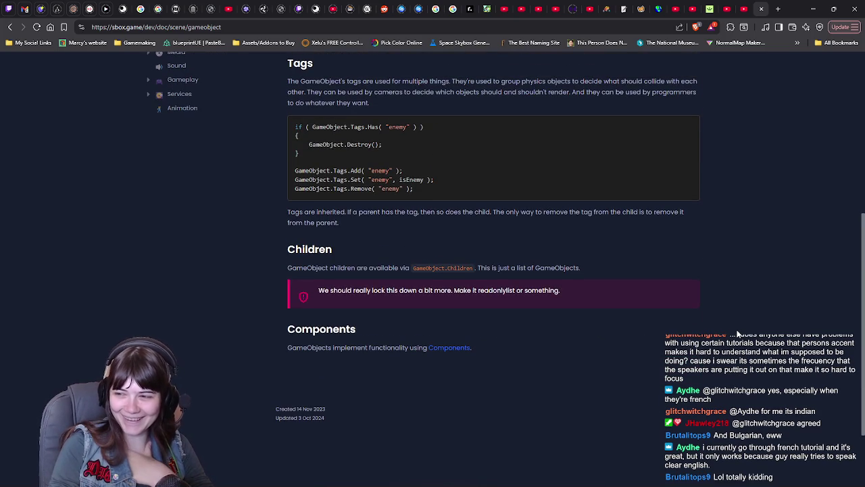
pyautogui.scroll(5, 735, 333)
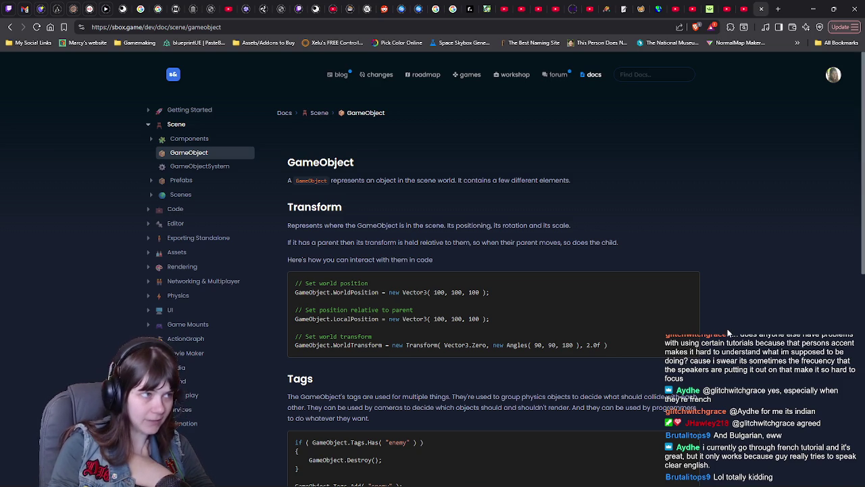
# Read through the Prefabs page's Assets, In Scene and In Code sections, including the MyGun example.
pyautogui.click(181, 187)
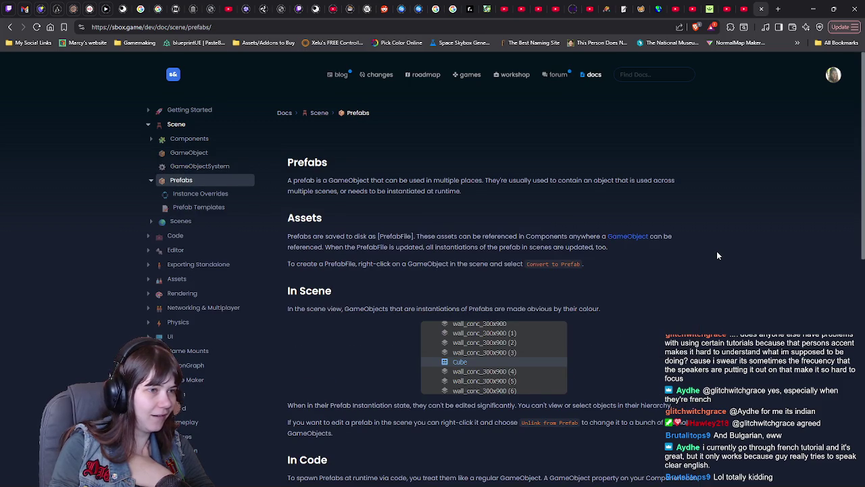
pyautogui.scroll(-1, 717, 251)
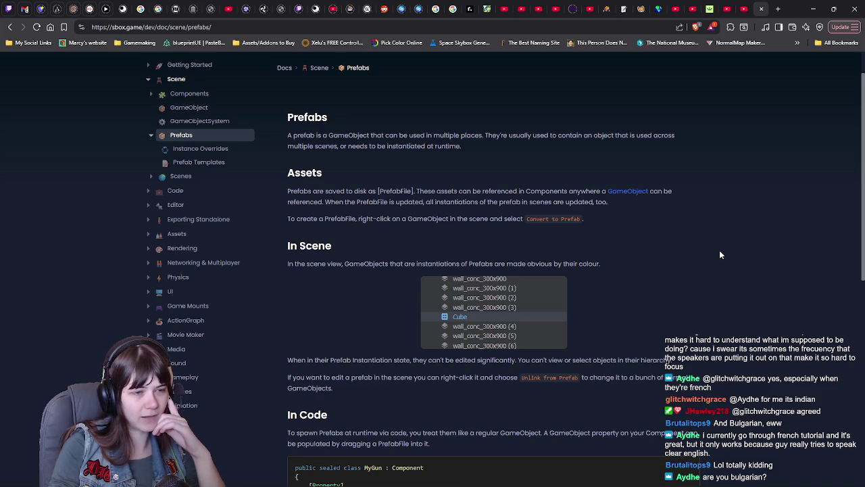
pyautogui.scroll(-2, 757, 269)
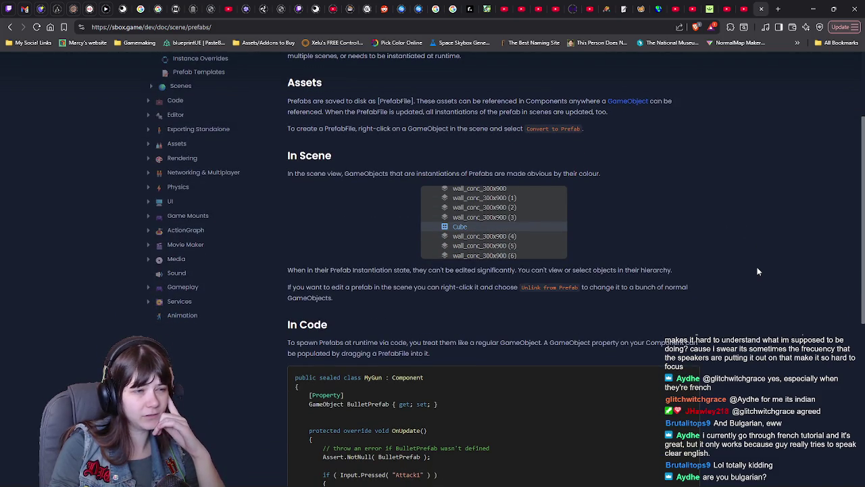
pyautogui.scroll(-1, 758, 271)
pyautogui.scroll(-4, 761, 271)
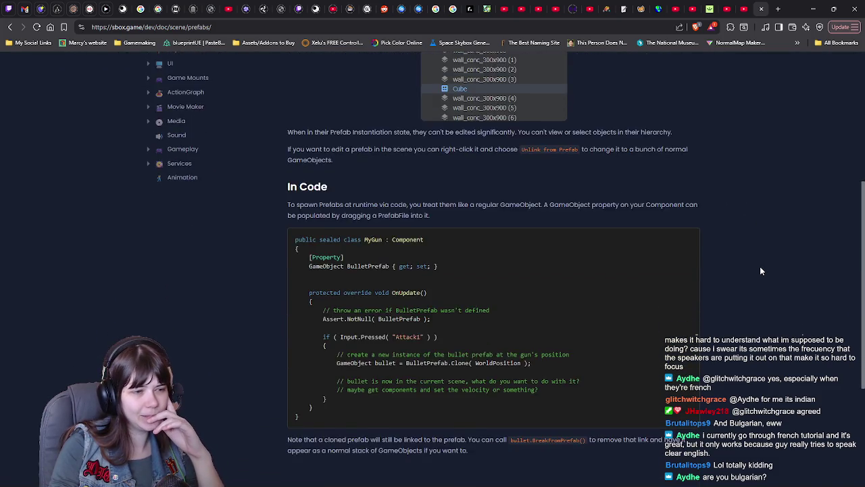
pyautogui.scroll(2, 760, 271)
pyautogui.scroll(6, 761, 271)
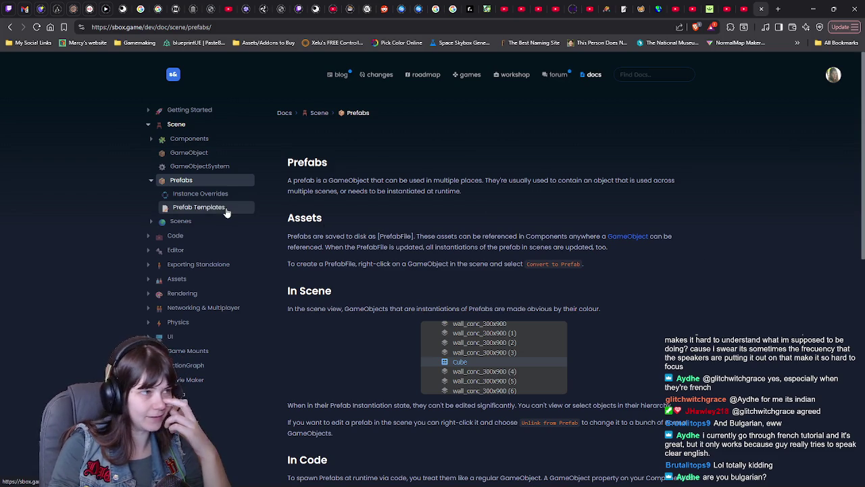
# Open the Scenes documentation page and skim through it.
pyautogui.click(197, 221)
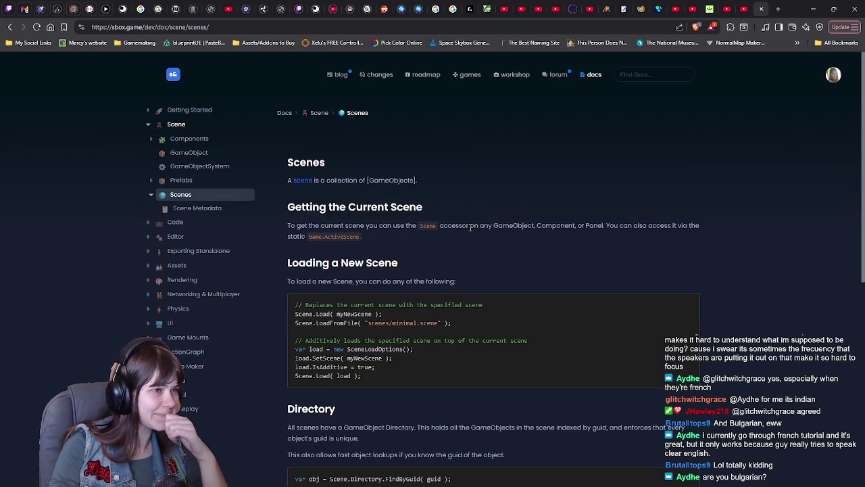
pyautogui.scroll(-2, 728, 243)
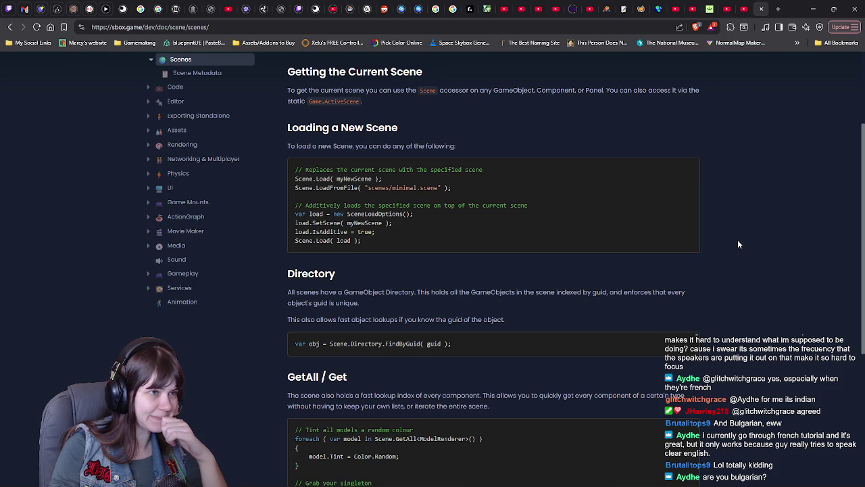
pyautogui.scroll(-2, 738, 241)
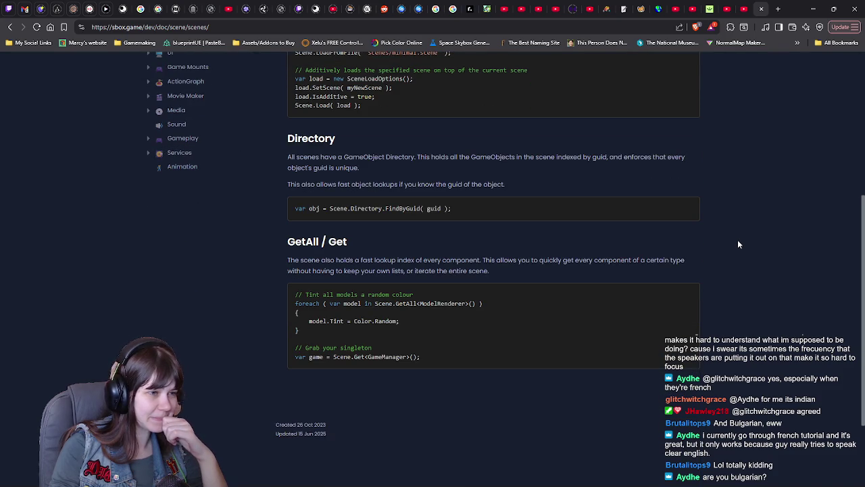
pyautogui.scroll(2, 737, 242)
pyautogui.scroll(1, 739, 243)
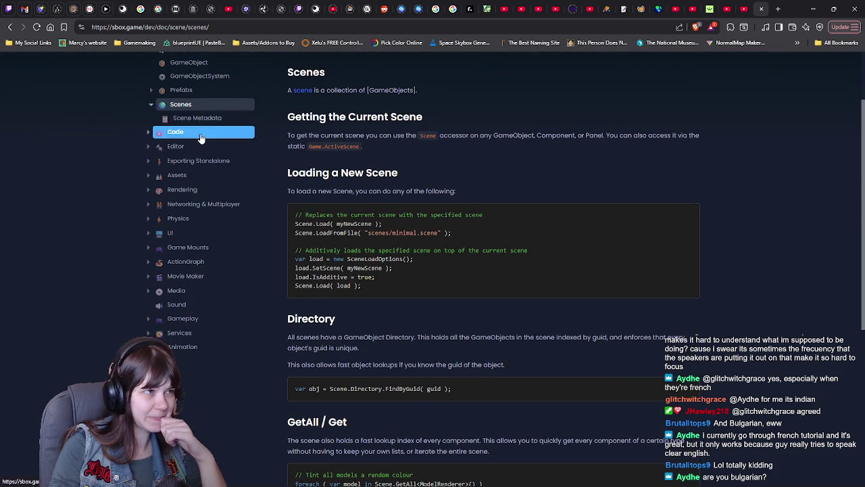
# Navigate via the Code overview, Code Basics and Api Whitelist to the Cheat Sheet page.
pyautogui.click(177, 131)
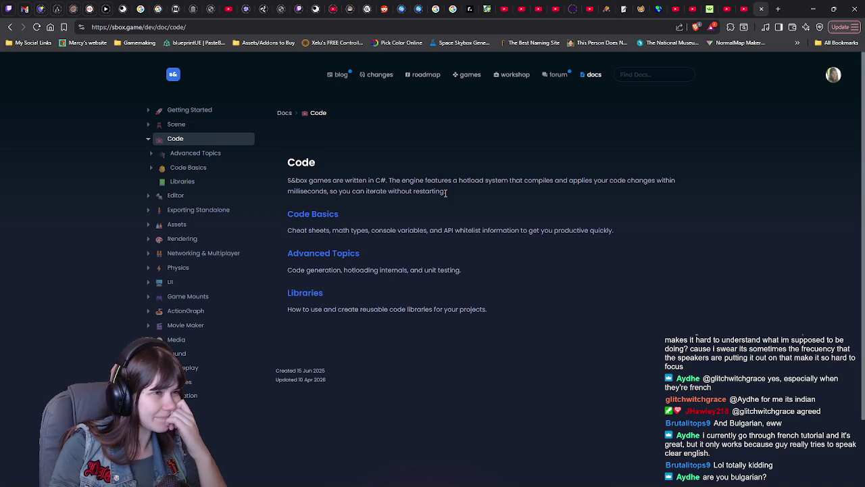
pyautogui.click(314, 215)
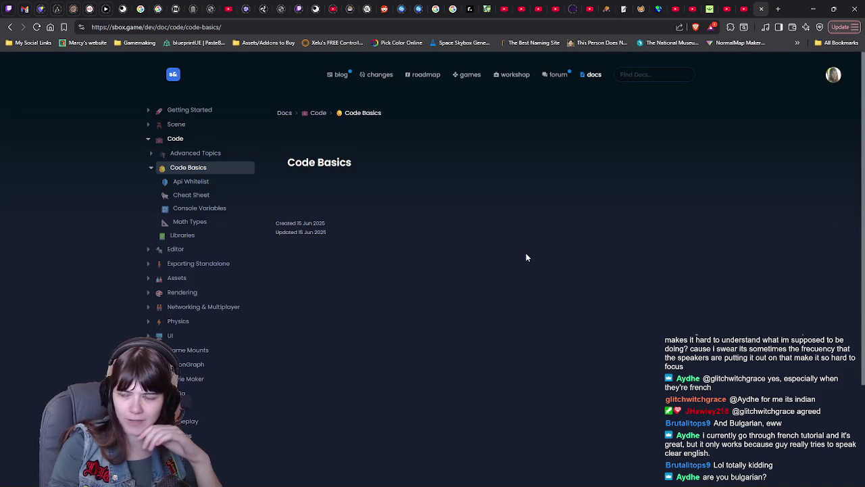
pyautogui.click(189, 187)
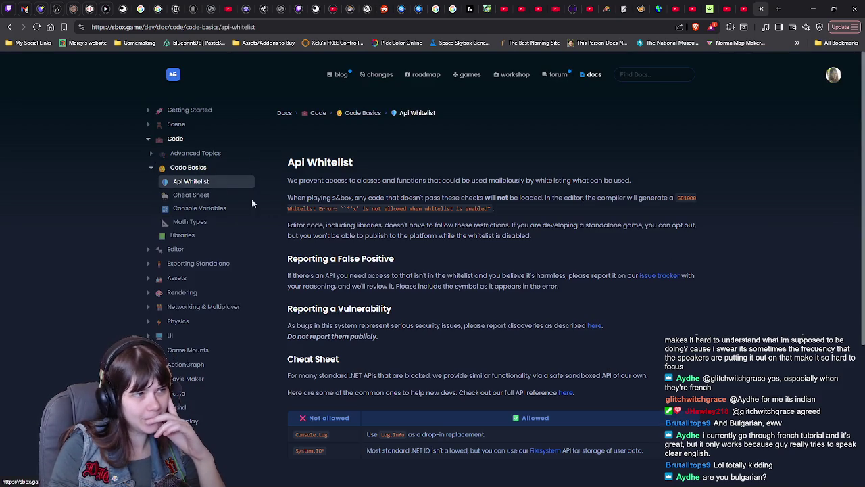
pyautogui.click(215, 196)
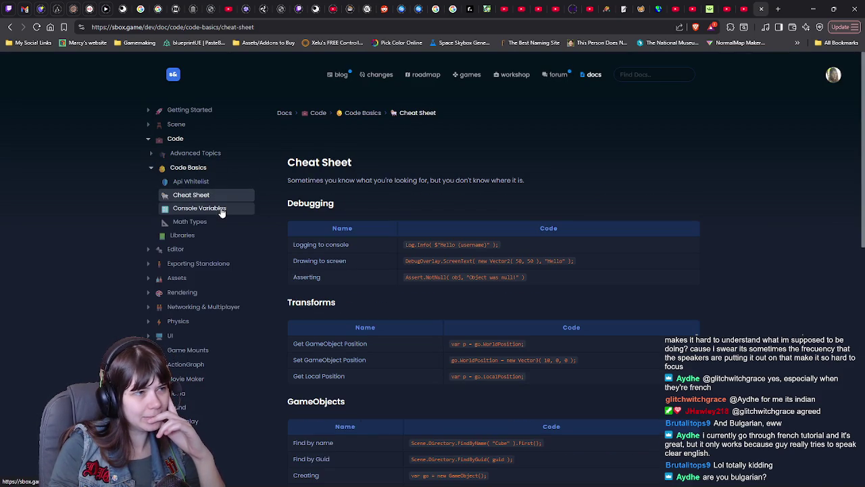
# Scroll to the GameObjects snippets and highlight the go.Destroy() code, then deselect it.
pyautogui.scroll(-2, 779, 223)
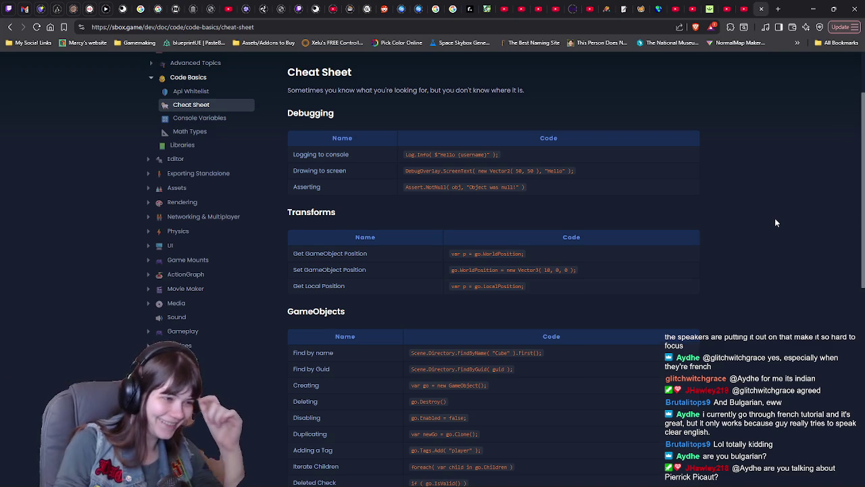
pyautogui.scroll(-2, 775, 223)
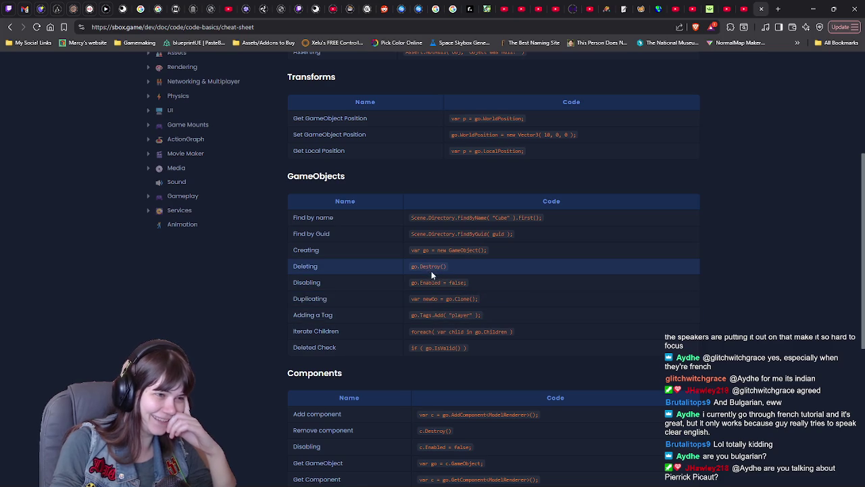
pyautogui.moveTo(411, 268); pyautogui.dragTo(455, 268)
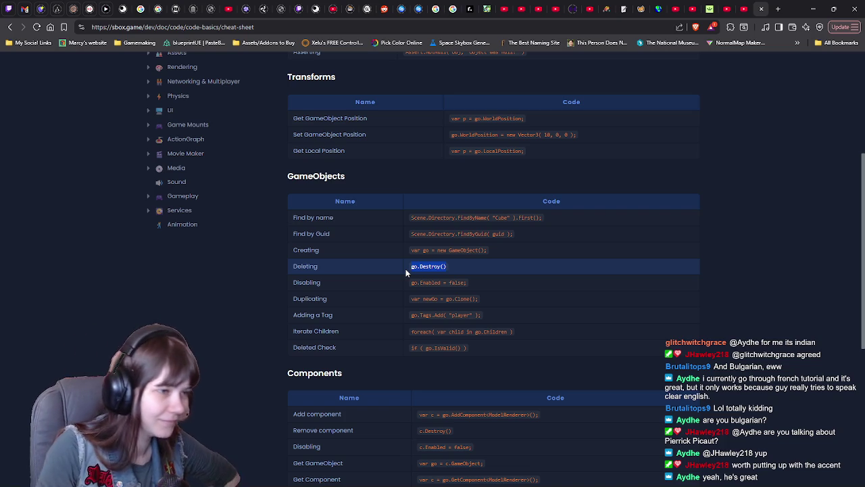
pyautogui.click(760, 271)
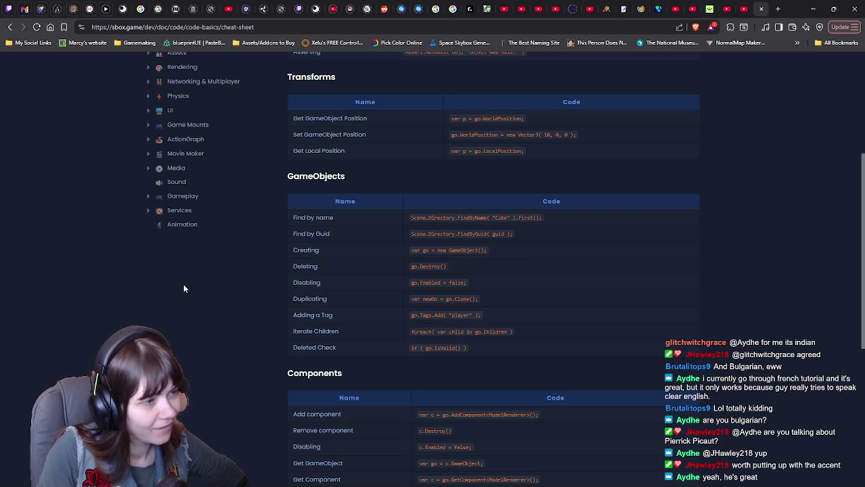
# Read down through the Components snippets, then go to the Console Variables page.
pyautogui.scroll(-1, 245, 299)
pyautogui.scroll(1, 248, 301)
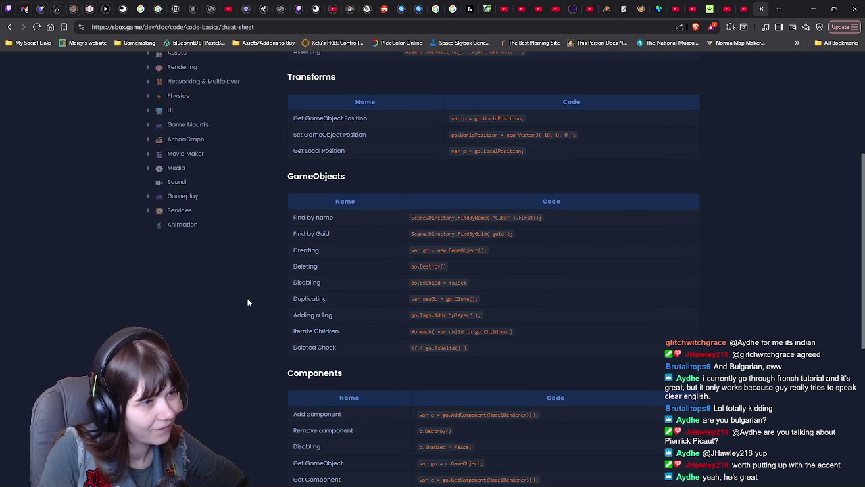
pyautogui.scroll(-1, 247, 301)
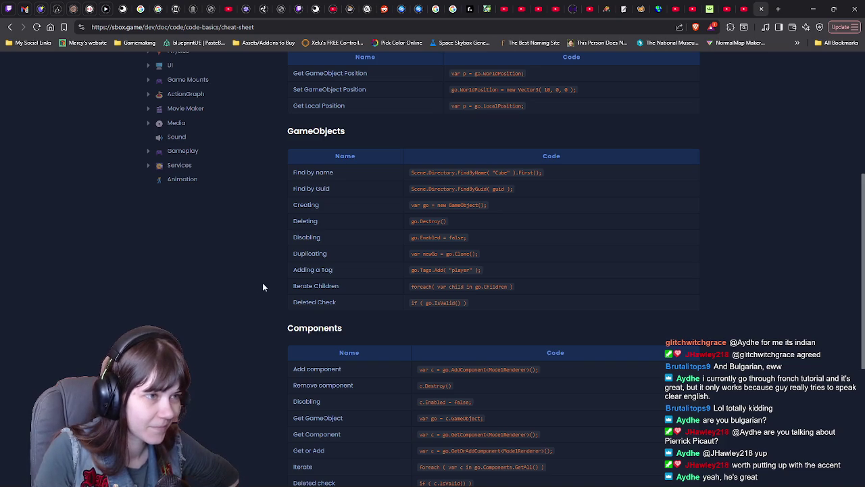
pyautogui.scroll(-1, 260, 288)
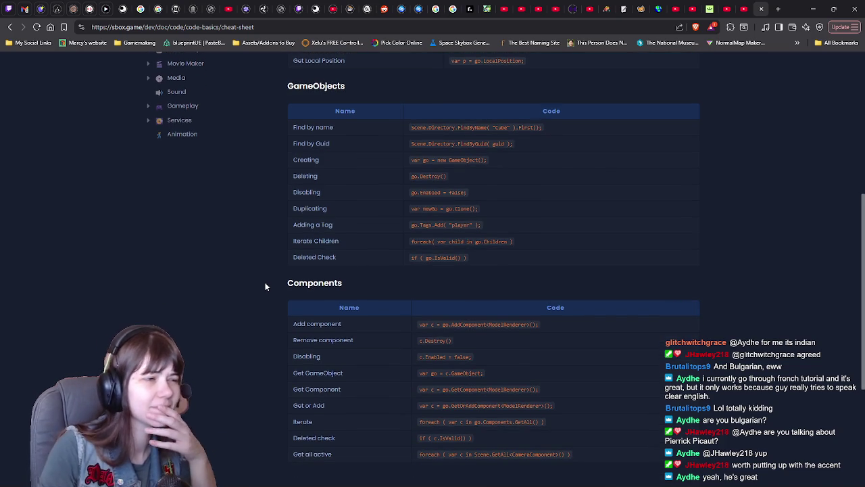
pyautogui.scroll(-1, 270, 285)
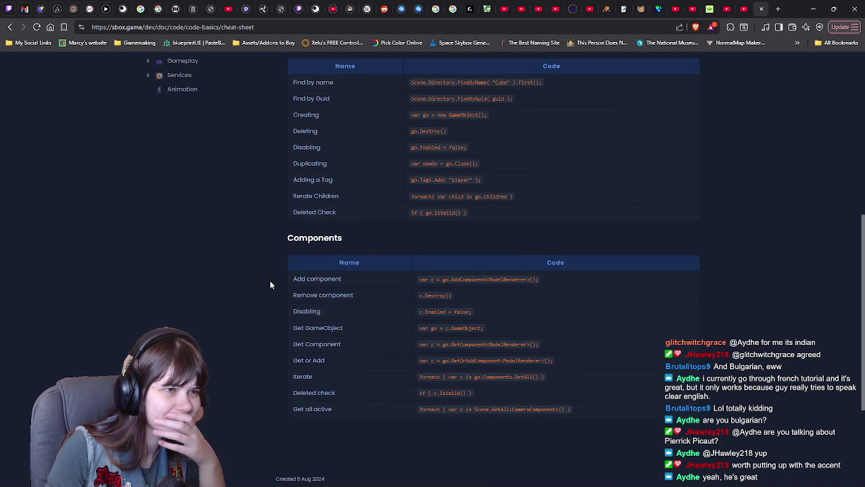
pyautogui.scroll(-1, 269, 284)
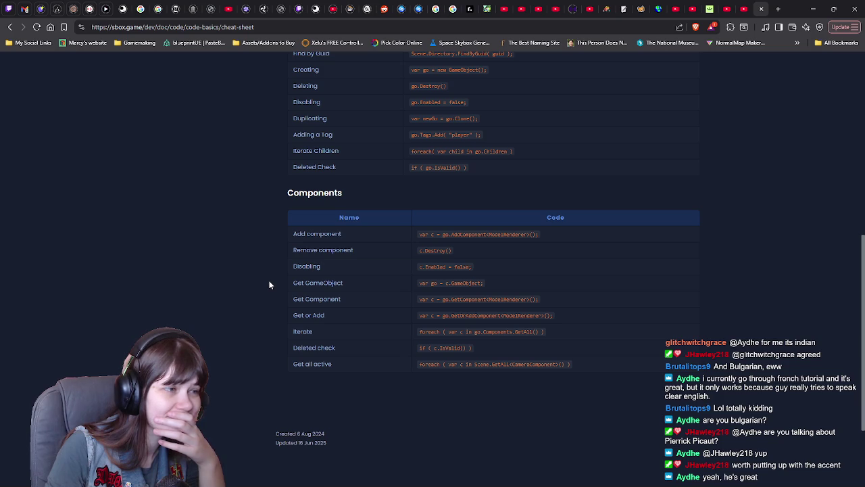
pyautogui.scroll(6, 267, 280)
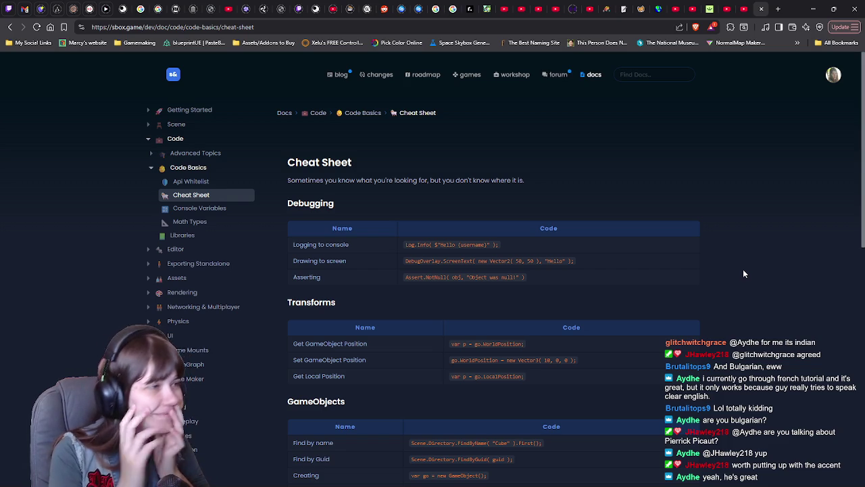
pyautogui.click(203, 208)
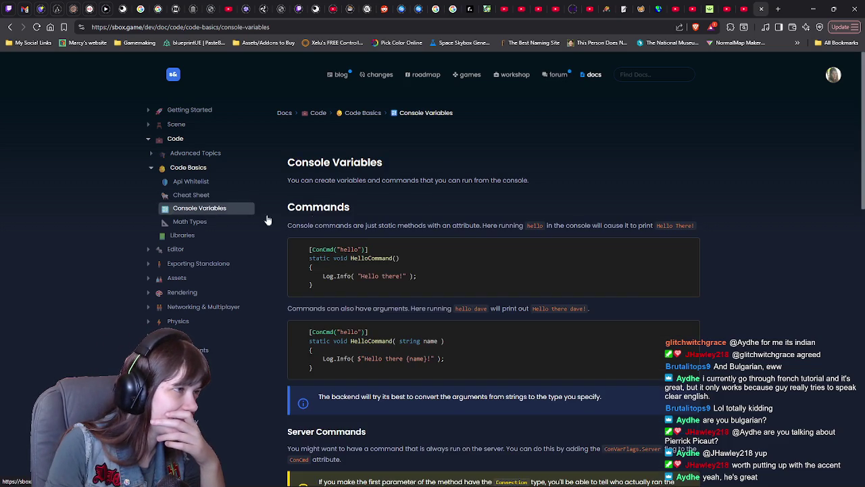
pyautogui.scroll(-1, 777, 225)
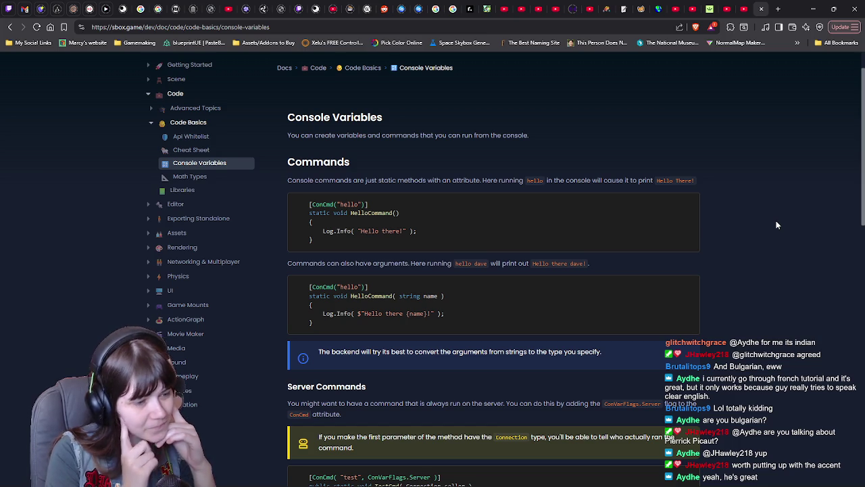
pyautogui.scroll(-3, 776, 225)
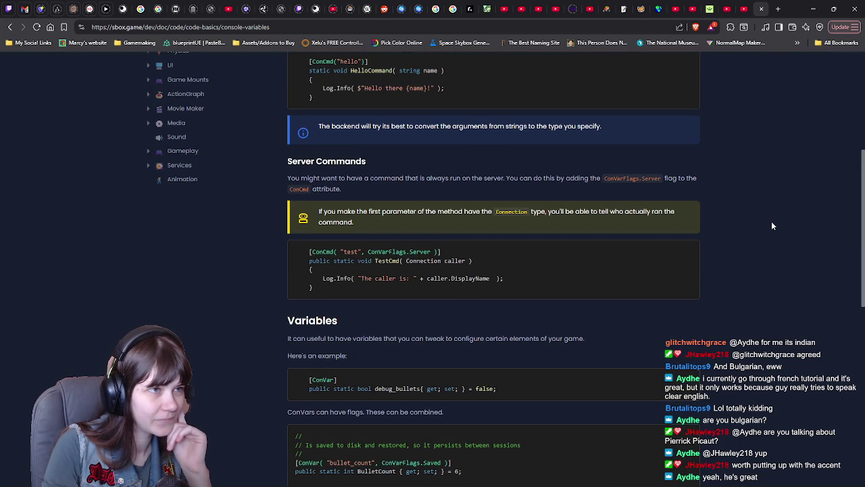
pyautogui.scroll(2, 610, 222)
pyautogui.scroll(-5, 521, 218)
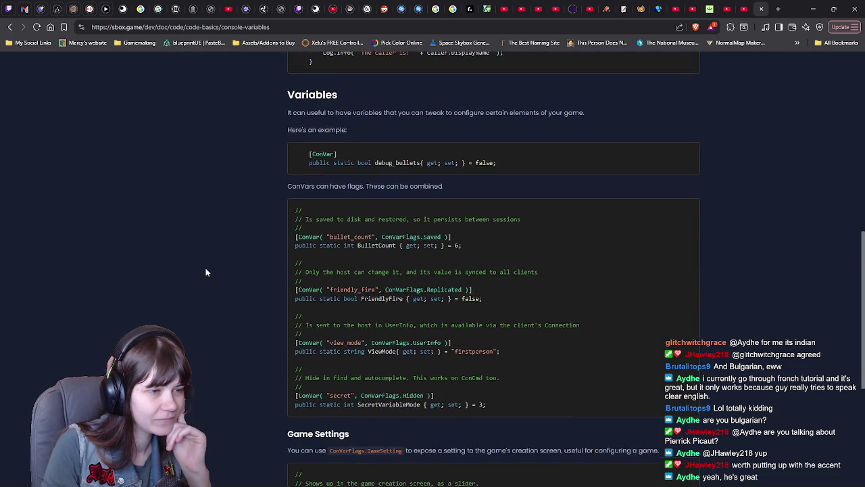
pyautogui.scroll(-1, 206, 270)
pyautogui.scroll(1, 206, 270)
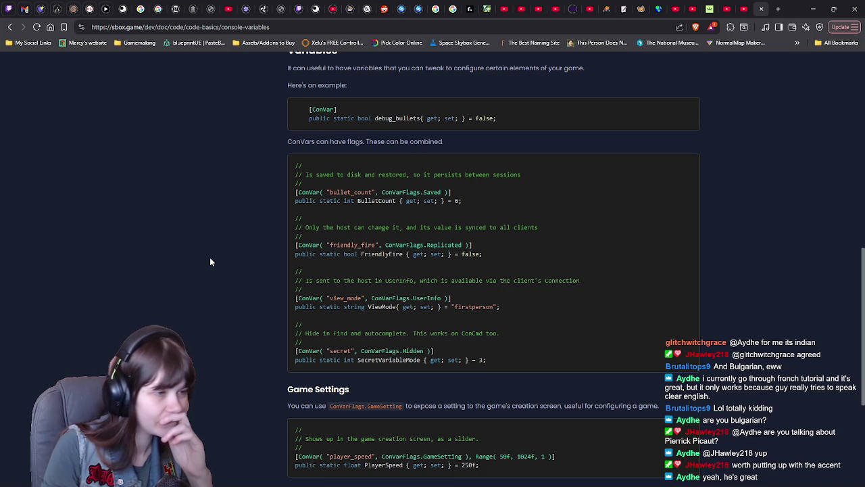
pyautogui.scroll(-2, 210, 261)
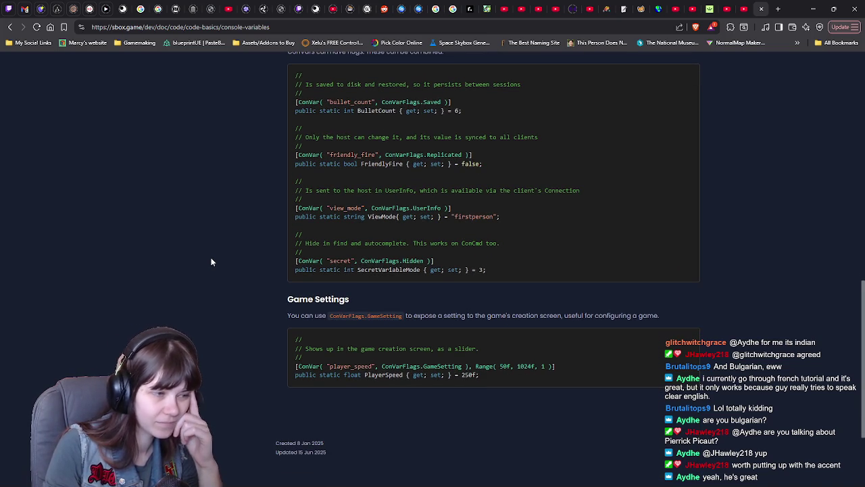
pyautogui.scroll(10, 211, 261)
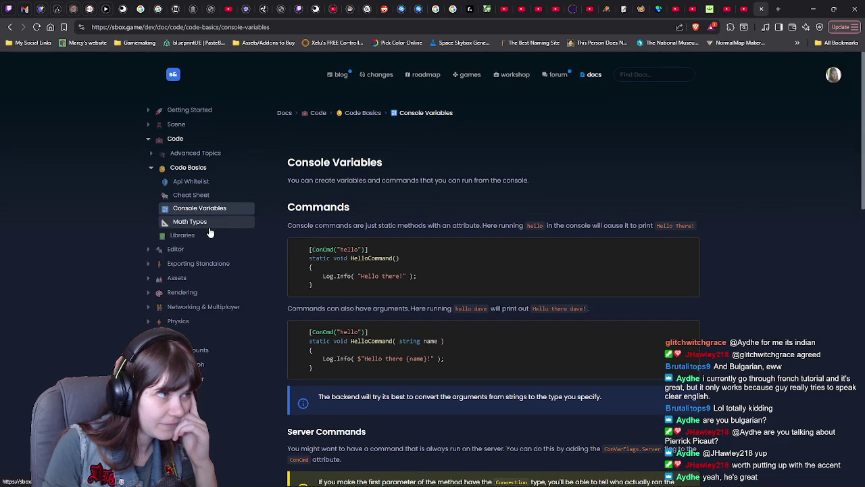
pyautogui.click(196, 234)
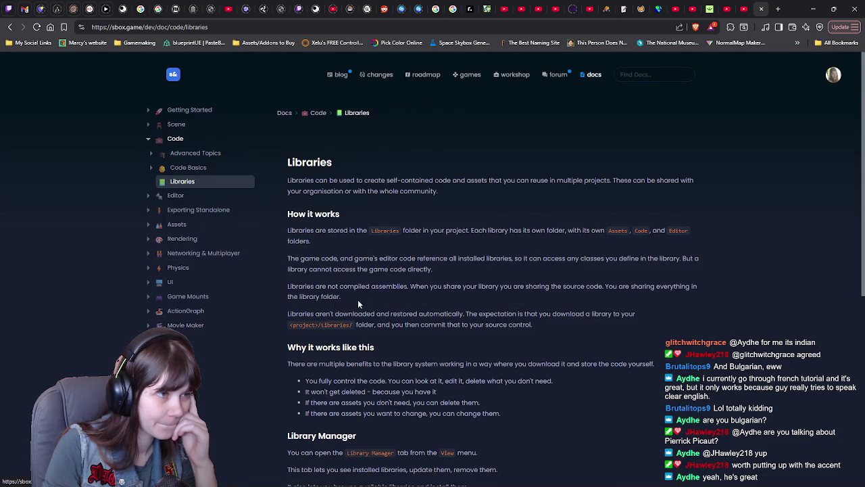
# Scroll the Libraries page down to Library Manager, Publishing and Limitations.
pyautogui.scroll(-2, 384, 298)
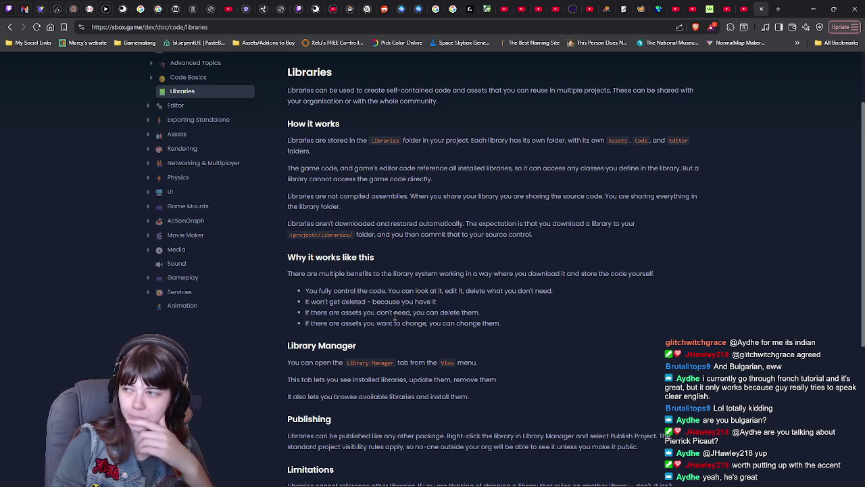
pyautogui.scroll(-3, 588, 367)
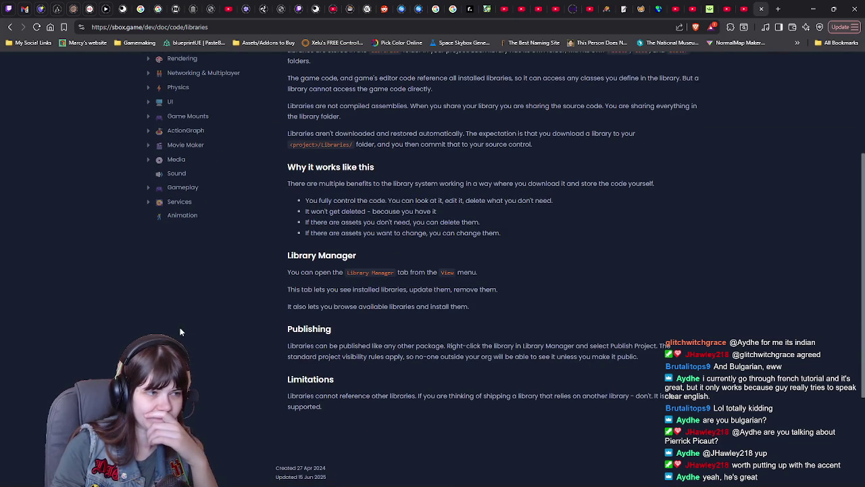
pyautogui.scroll(5, 254, 330)
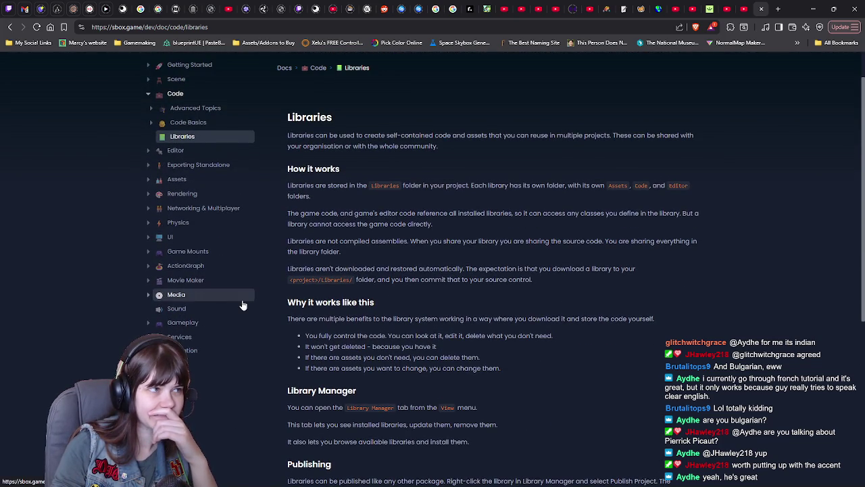
# Go to Assets › Clothing in the docs and reload the blank page.
pyautogui.click(177, 179)
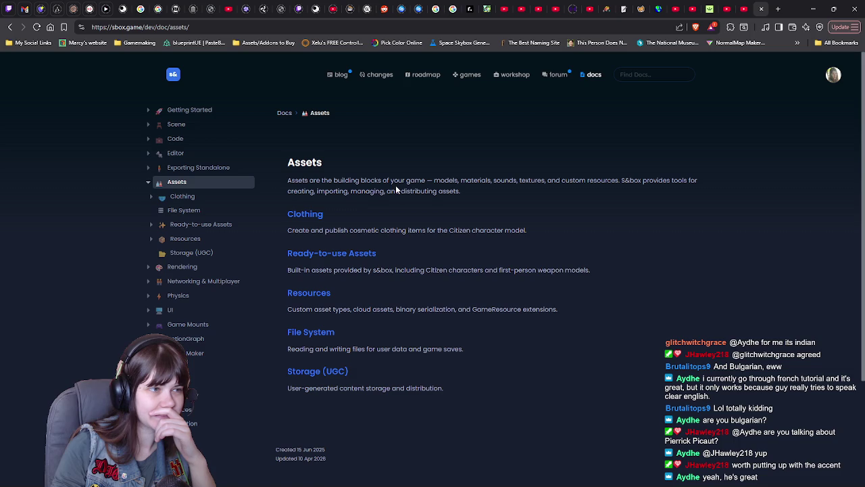
pyautogui.click(308, 215)
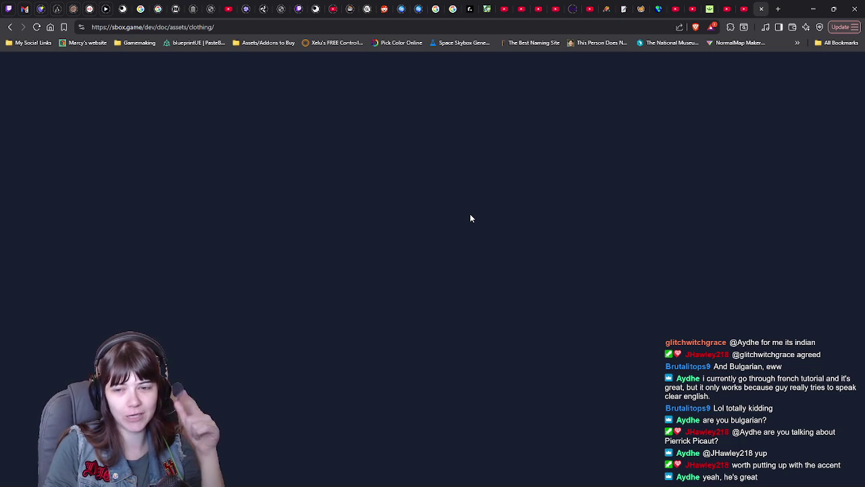
pyautogui.click(38, 27)
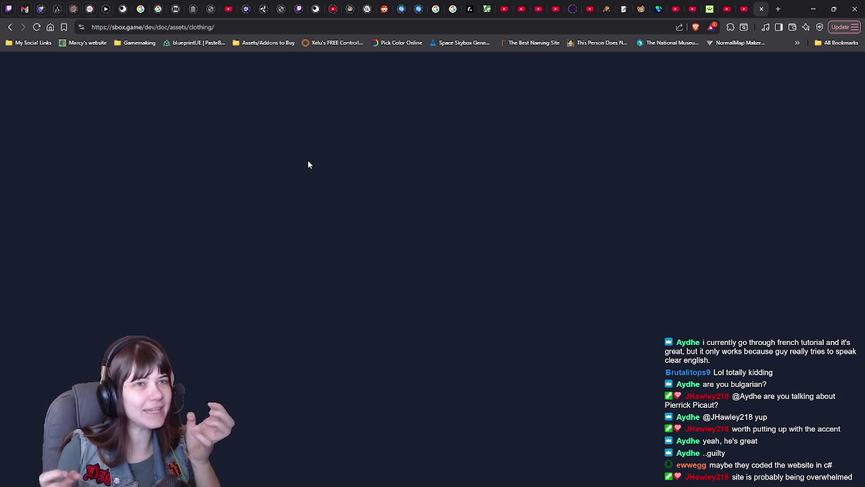
pyautogui.click(37, 27)
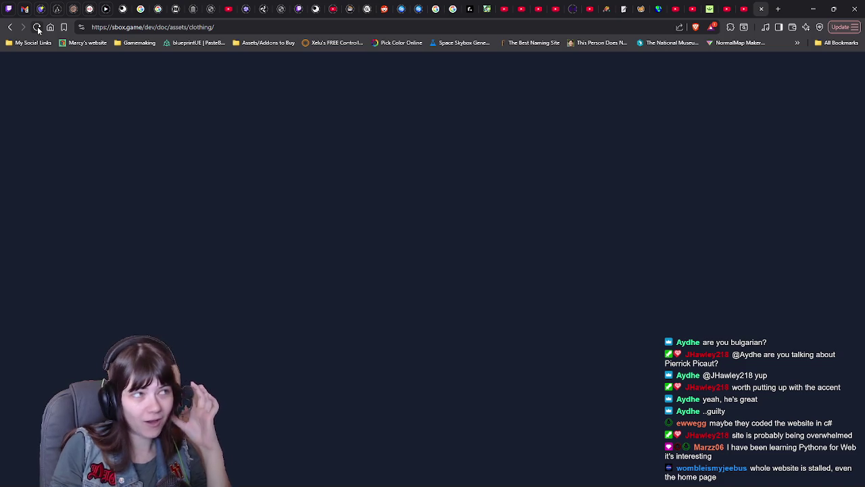
pyautogui.click(37, 26)
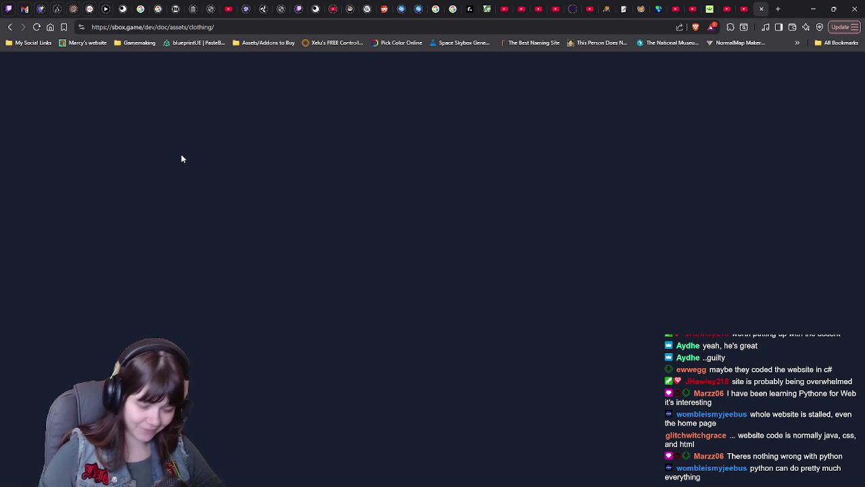
# Reload the blank Clothing page once more, then move to the YouTube S&box Beginner Tutorial.
pyautogui.click(36, 27)
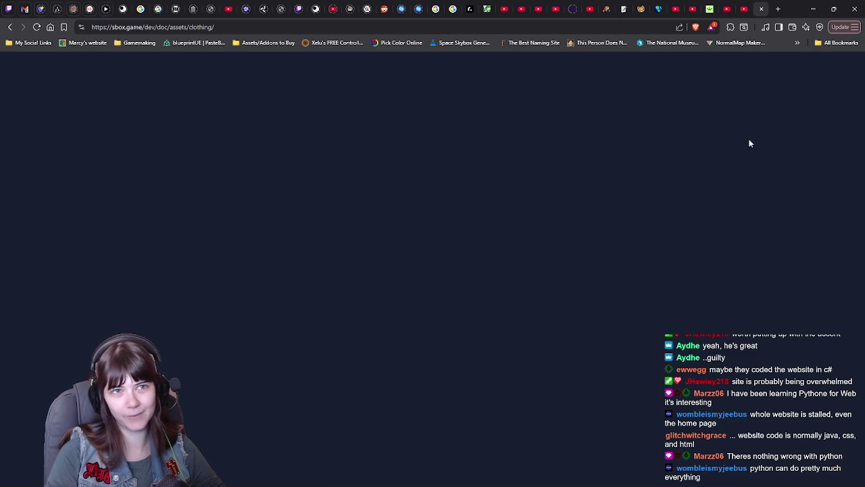
pyautogui.click(746, 10)
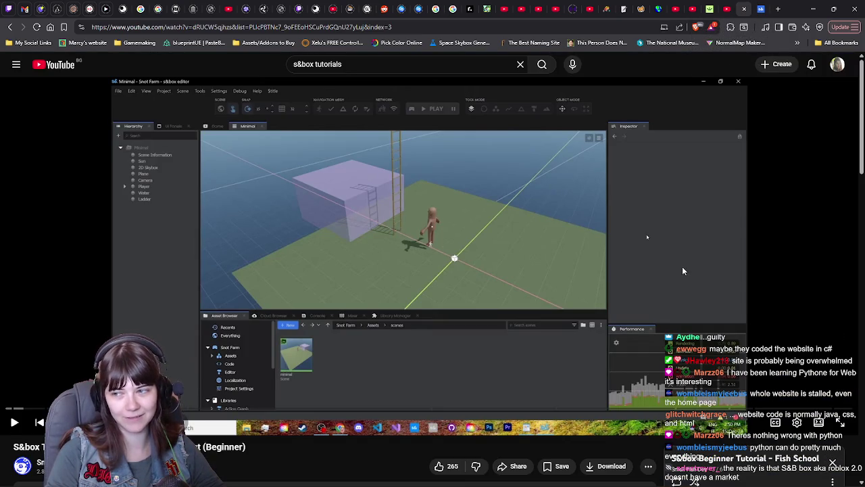
# Return from the YouTube tutorial to the sbox.game docs, then back to the s&box editor.
pyautogui.click(759, 8)
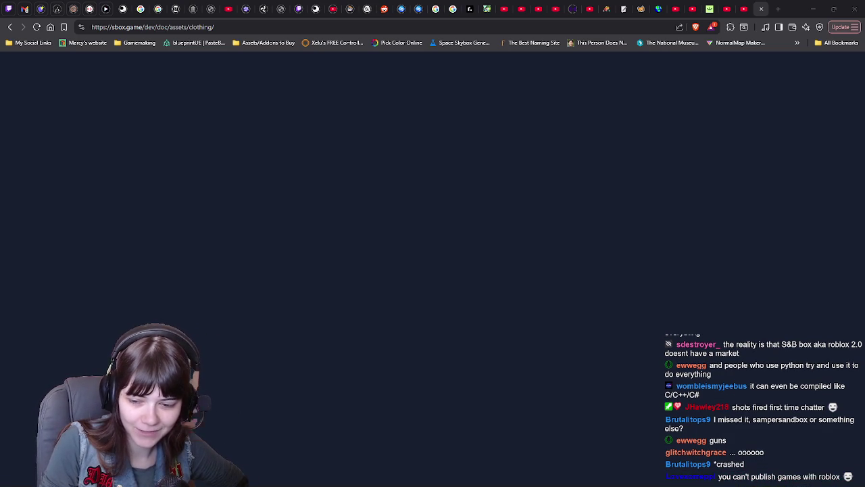
pyautogui.hotkey('alt', 'Tab')
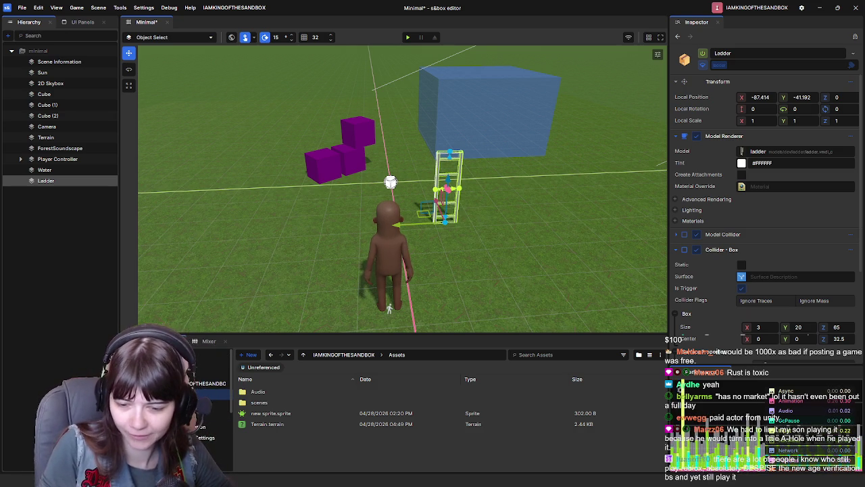
# Reload the blank sbox.game clothing docs page twice, then return to the tutorial video.
pyautogui.hotkey('alt', 'Tab')
pyautogui.click(37, 28)
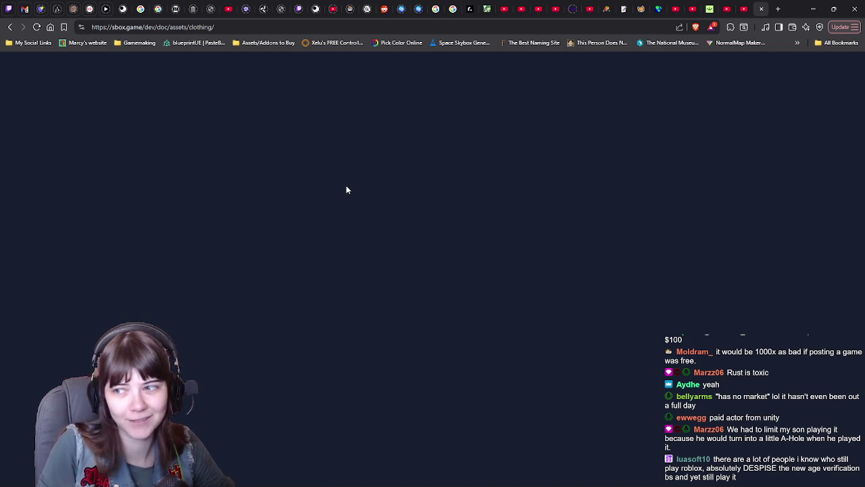
pyautogui.click(37, 27)
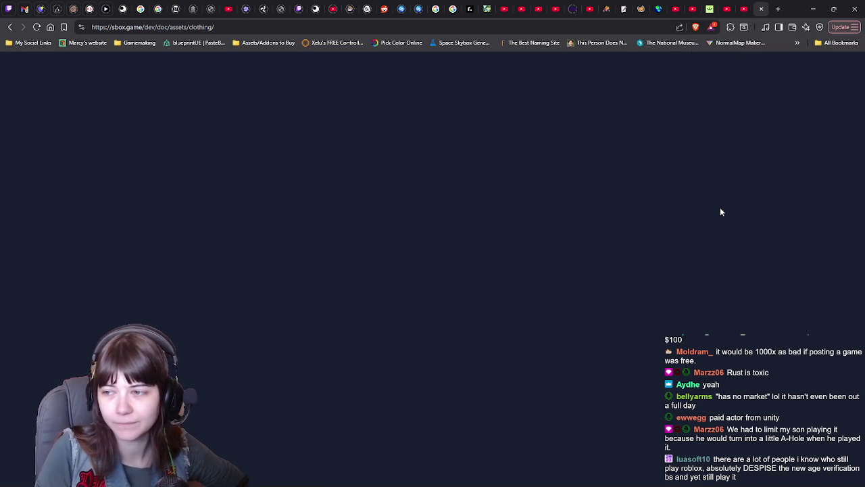
pyautogui.click(743, 9)
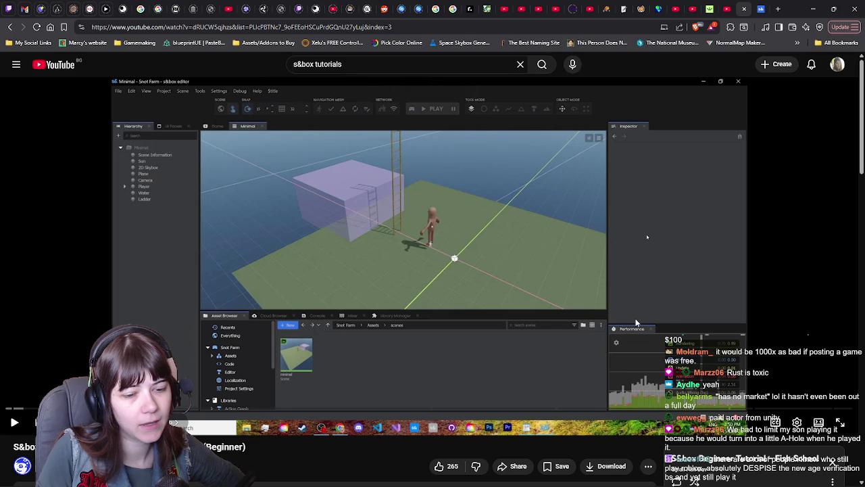
# Skim the 'Program your first Component' video description, then play and pause it.
pyautogui.scroll(-3, 509, 286)
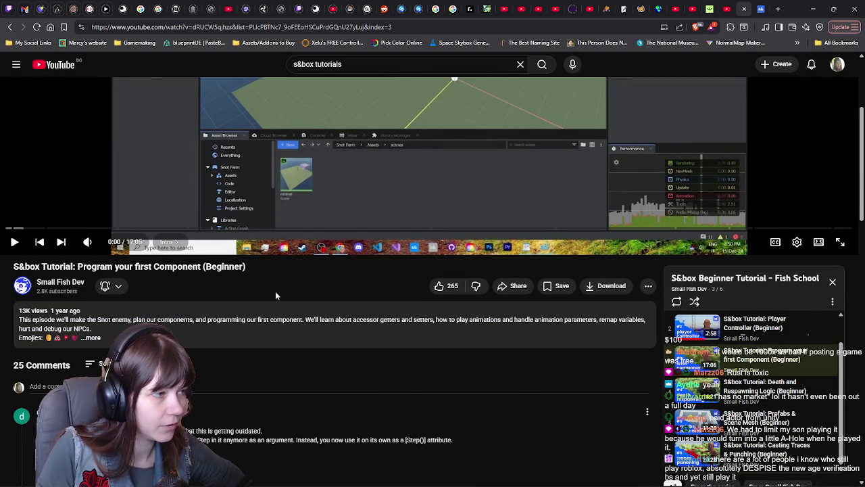
pyautogui.scroll(3, 346, 294)
pyautogui.click(404, 304)
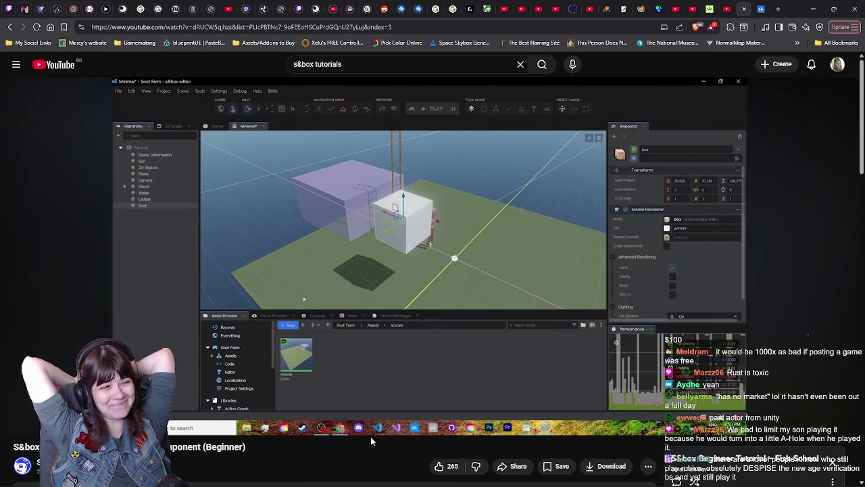
pyautogui.click(536, 216)
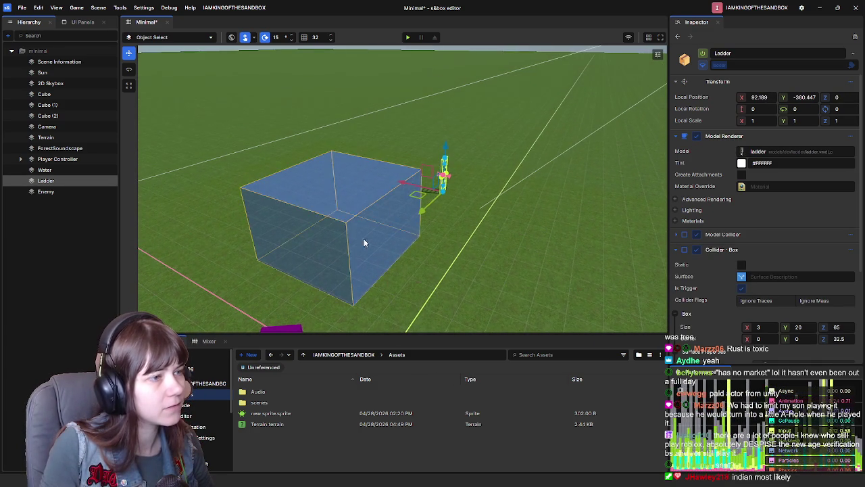
# Move the Water box beside the ladder, set the Ladder against it, then maximize the Steam store window.
pyautogui.moveTo(312, 218); pyautogui.dragTo(517, 185)
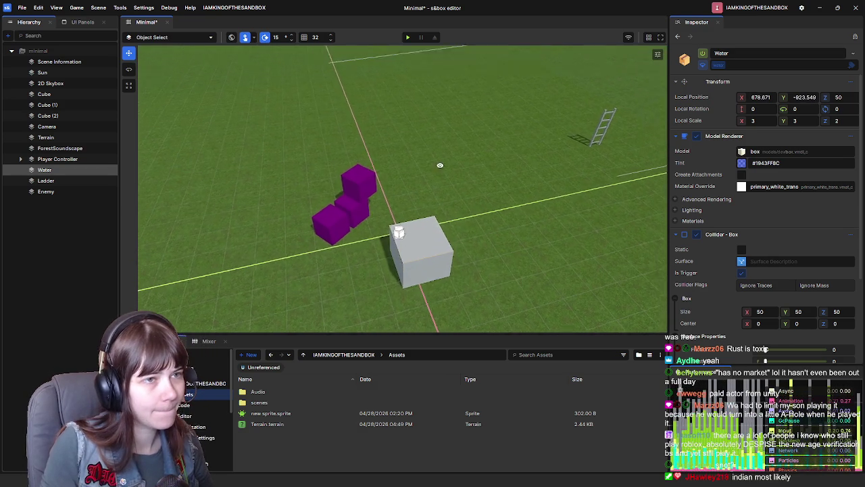
pyautogui.moveTo(517, 81)
pyautogui.mouseDown()
pyautogui.moveTo(520, 121)
pyautogui.moveTo(456, 127)
pyautogui.moveTo(476, 125)
pyautogui.mouseUp()
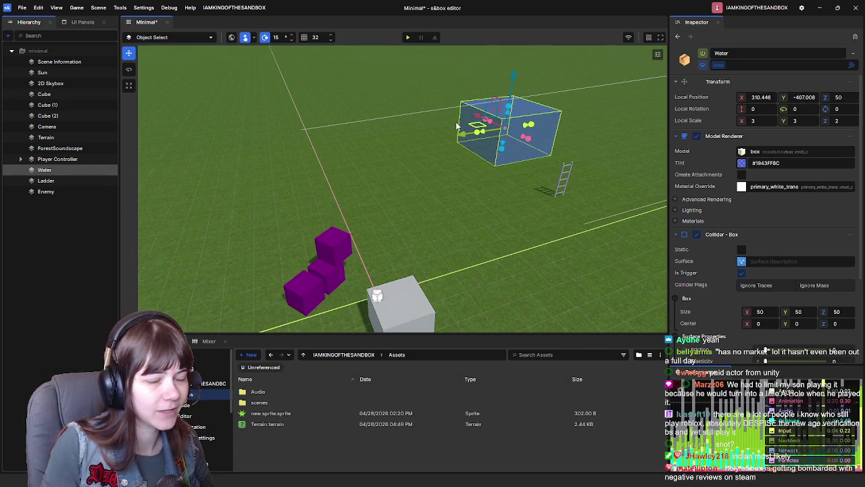
pyautogui.click(560, 177)
pyautogui.moveTo(527, 194)
pyautogui.mouseDown()
pyautogui.moveTo(449, 170)
pyautogui.moveTo(504, 165)
pyautogui.mouseUp()
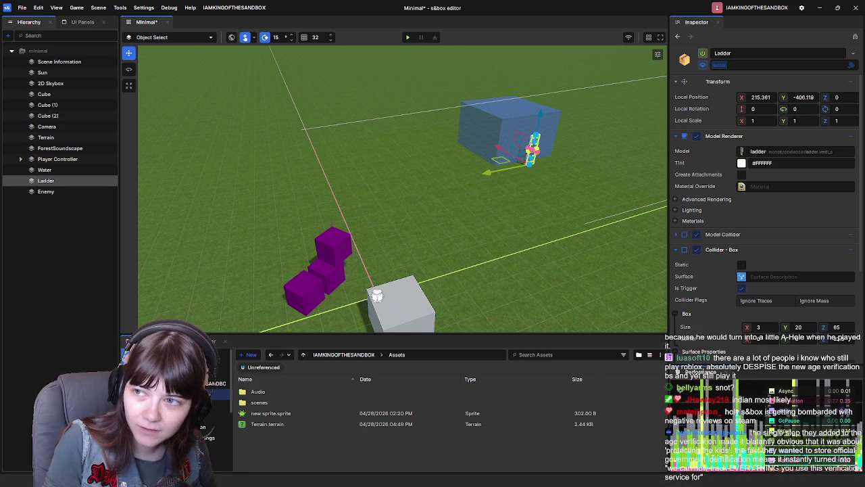
pyautogui.hotkey('alt', 'Tab')
pyautogui.doubleClick(643, 164)
# Scroll to the s&box reviews and expand the first Recently Posted review with Read More.
pyautogui.scroll(-10, 744, 294)
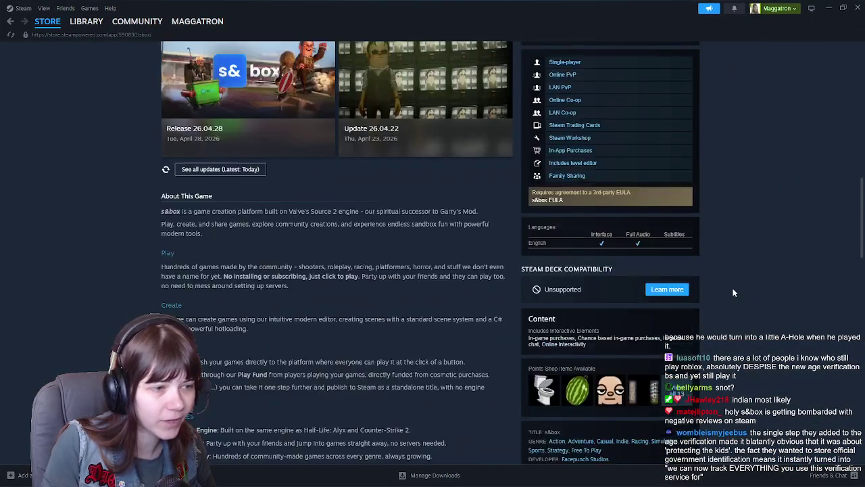
pyautogui.scroll(-15, 733, 289)
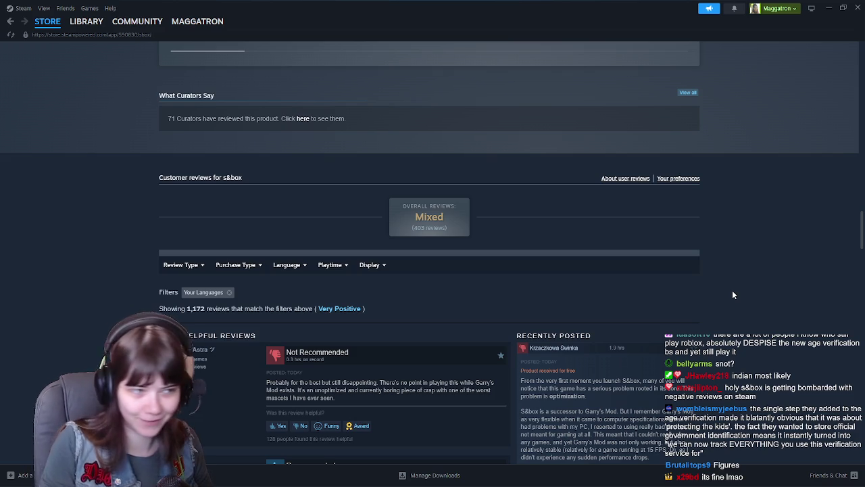
pyautogui.scroll(-2, 732, 292)
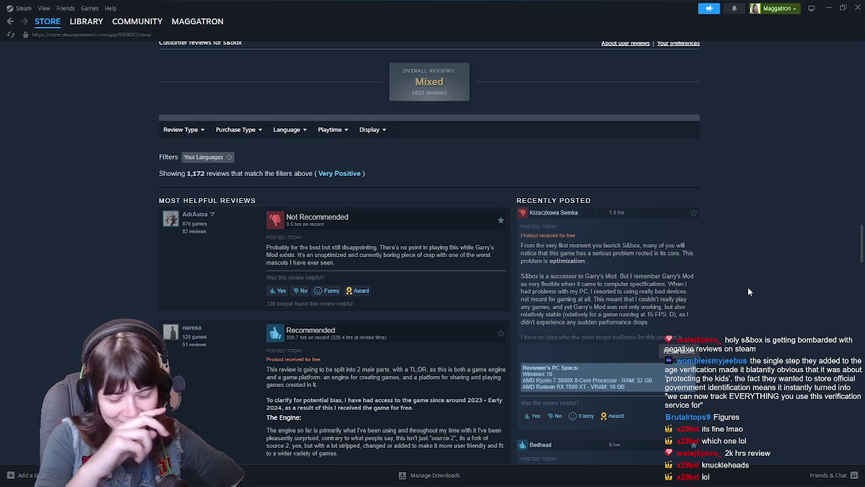
pyautogui.scroll(-1, 749, 291)
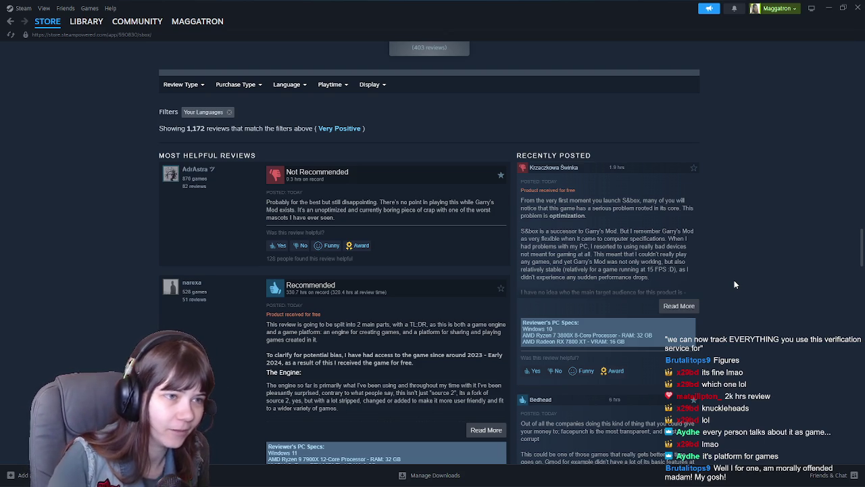
pyautogui.click(673, 308)
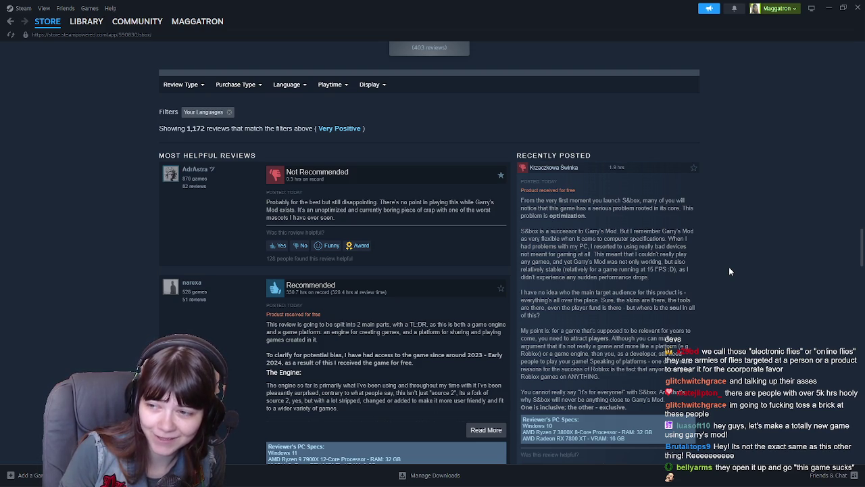
# Scroll through more s&box user reviews, then back up to the trailer header.
pyautogui.scroll(-1, 728, 266)
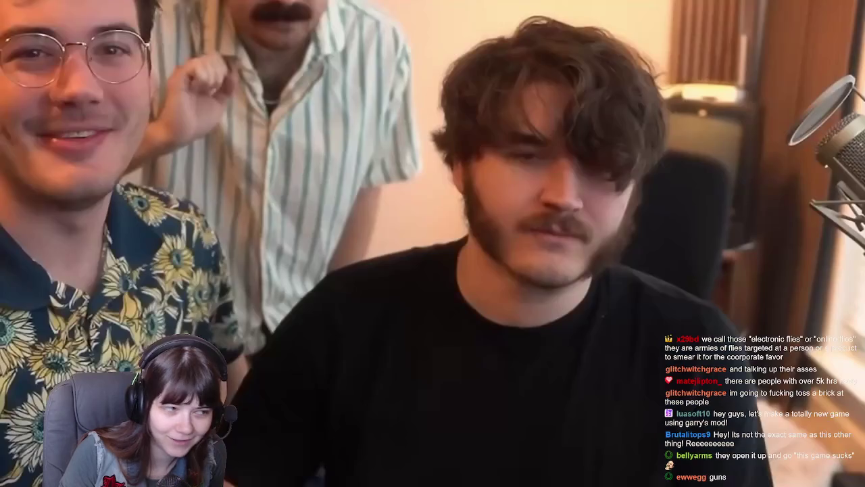
pyautogui.scroll(-5, 723, 263)
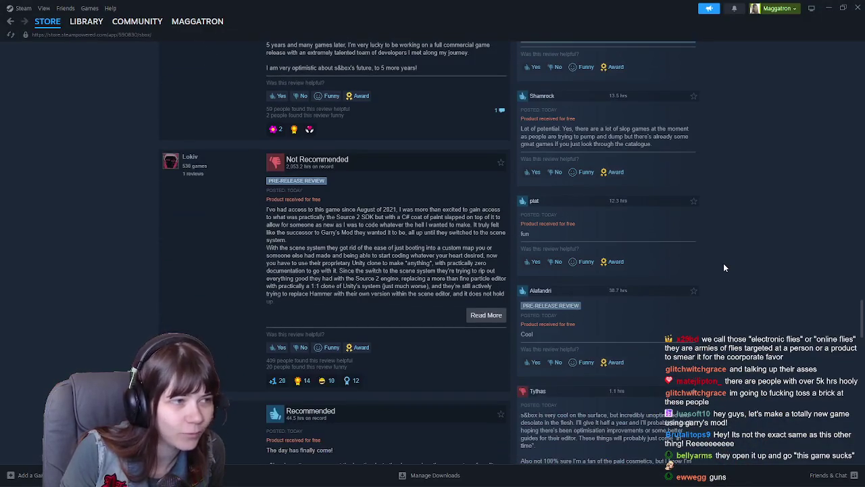
pyautogui.scroll(-3, 714, 264)
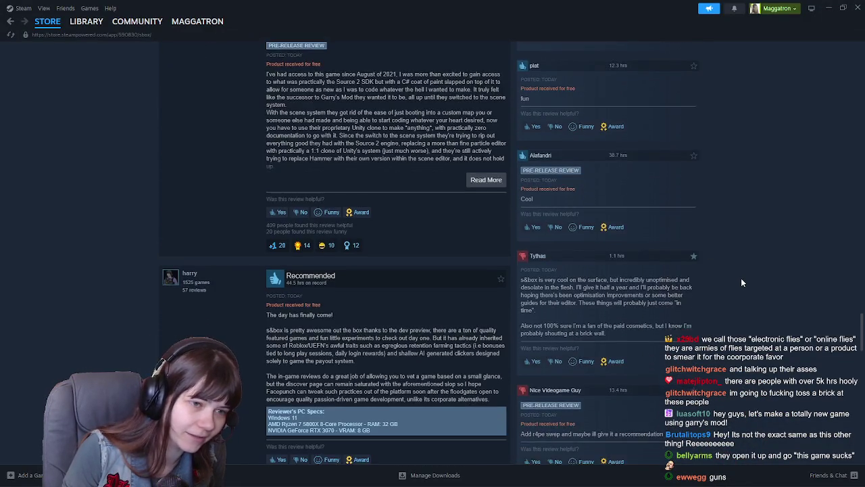
pyautogui.scroll(-1, 741, 280)
pyautogui.scroll(-1, 748, 285)
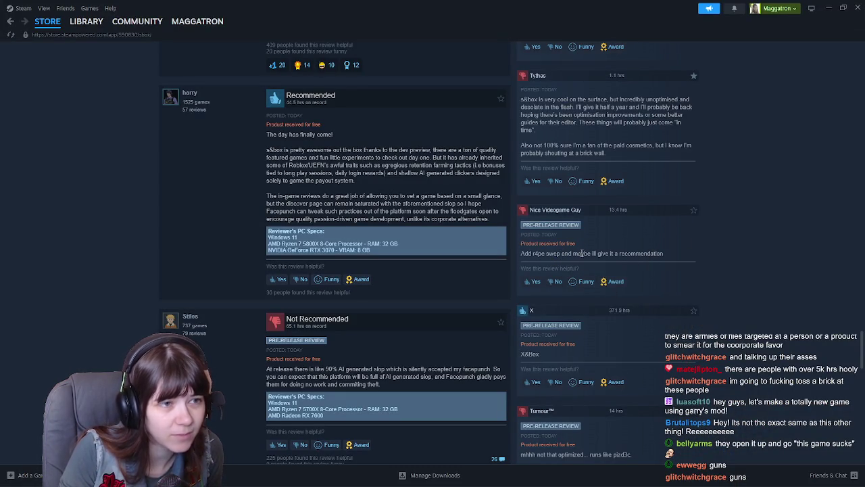
pyautogui.scroll(-2, 748, 245)
pyautogui.scroll(-1, 747, 245)
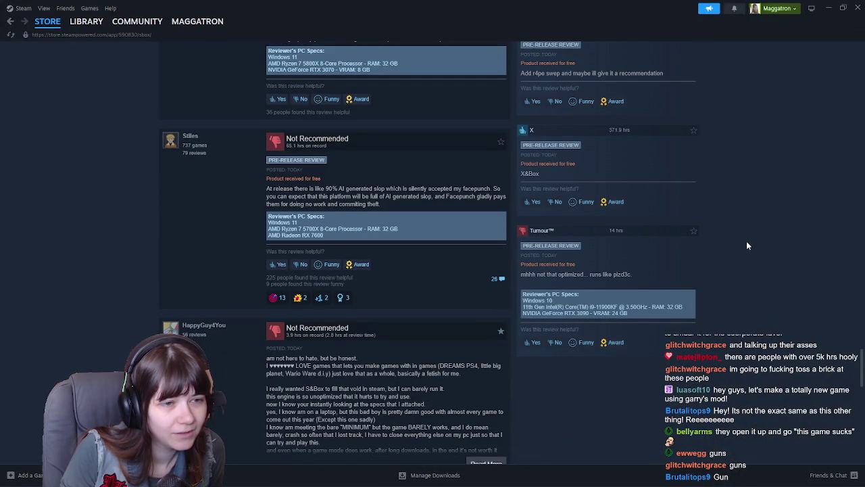
pyautogui.scroll(-1, 746, 242)
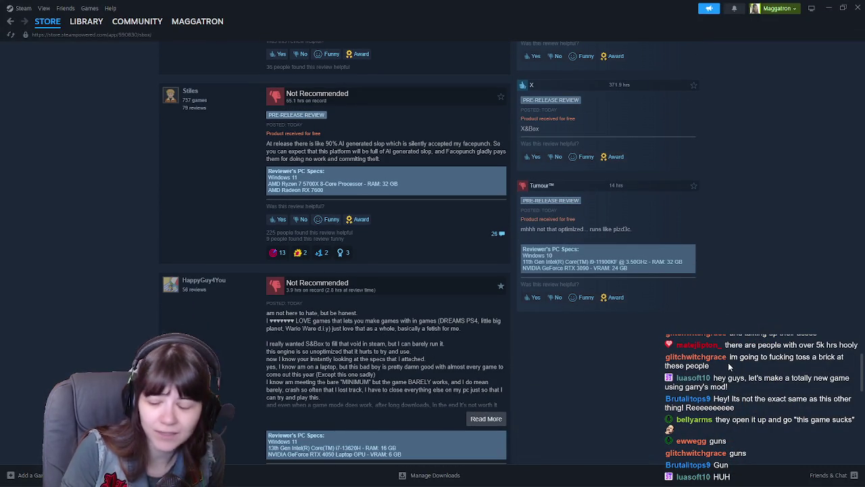
pyautogui.scroll(10, 727, 362)
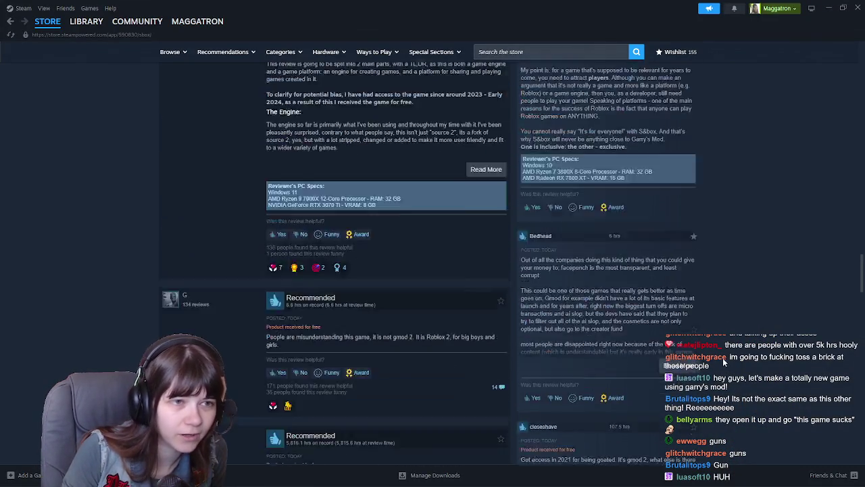
pyautogui.scroll(15, 738, 275)
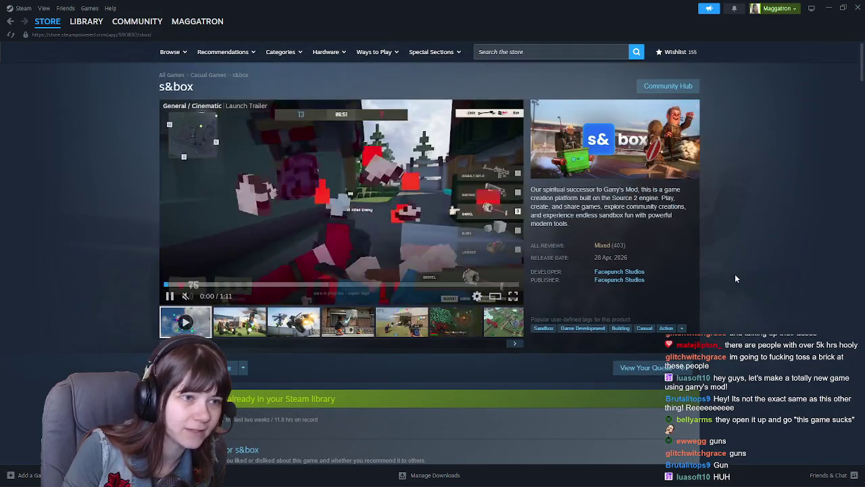
# Drag the Steam window aside to expose the s&box editor, then return to the store page.
pyautogui.moveTo(670, 20); pyautogui.dragTo(864, 21)
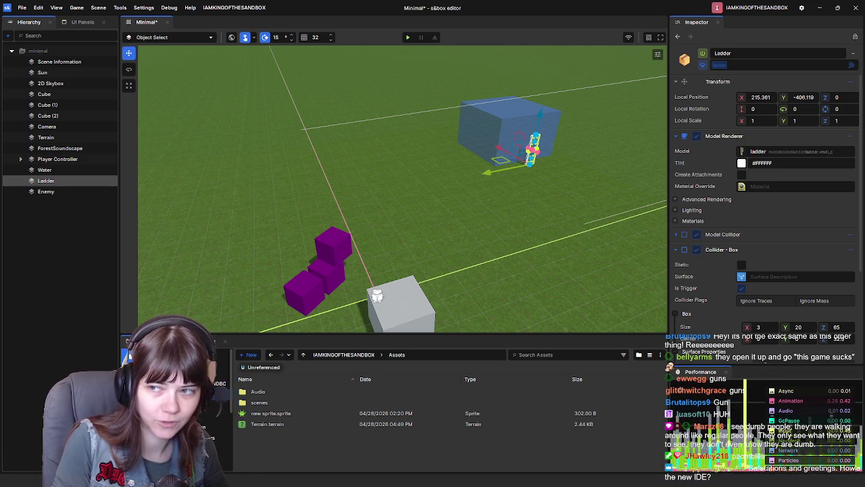
pyautogui.hotkey('alt', 'Tab')
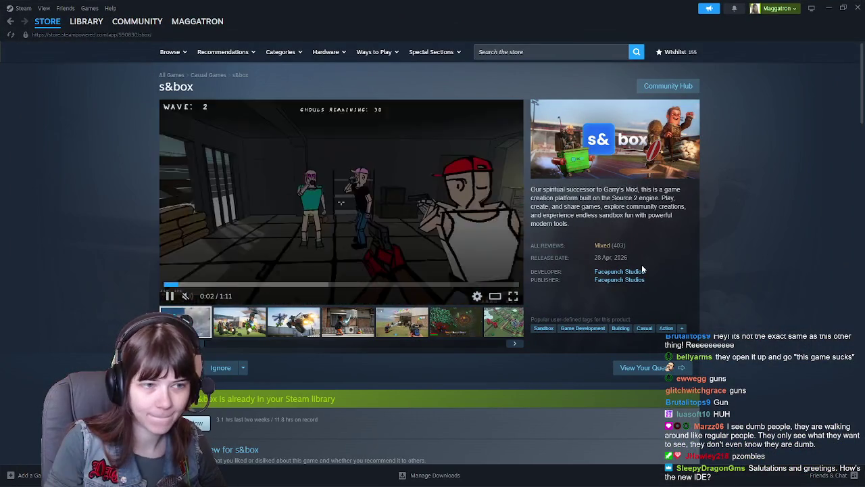
# Scroll past the s&box System Requirements down into the Customer reviews section.
pyautogui.scroll(-2, 787, 248)
pyautogui.scroll(-15, 784, 248)
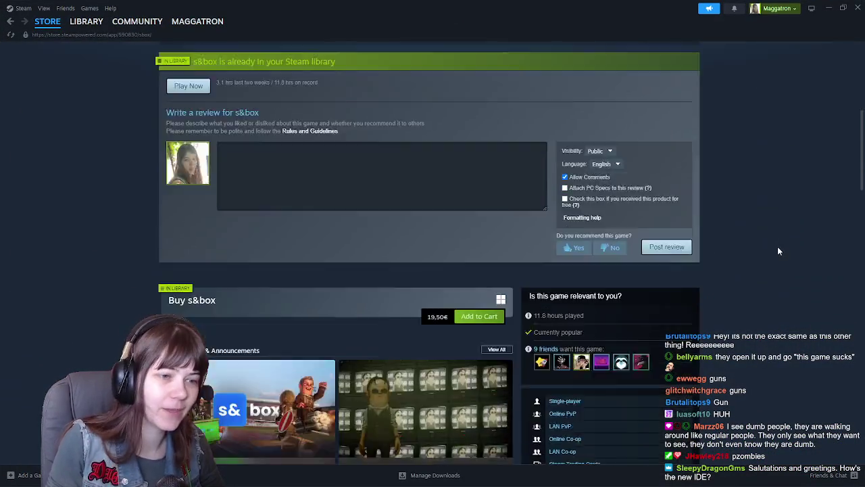
pyautogui.scroll(-10, 777, 248)
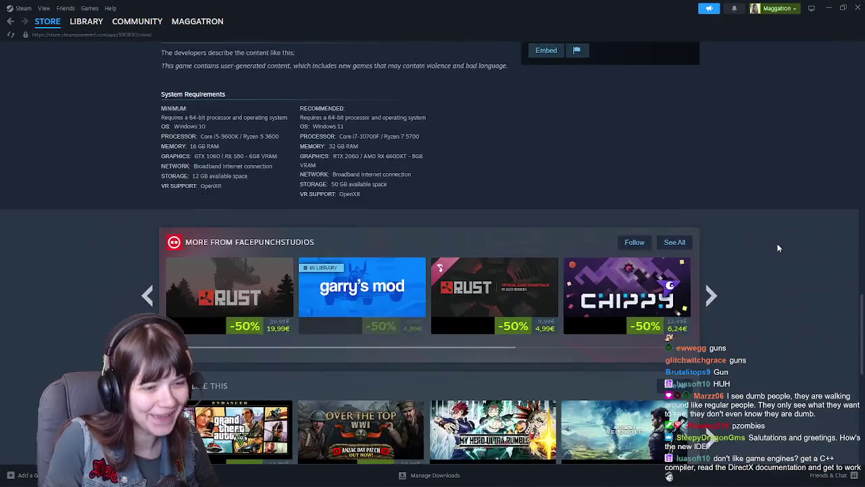
pyautogui.scroll(-3, 775, 248)
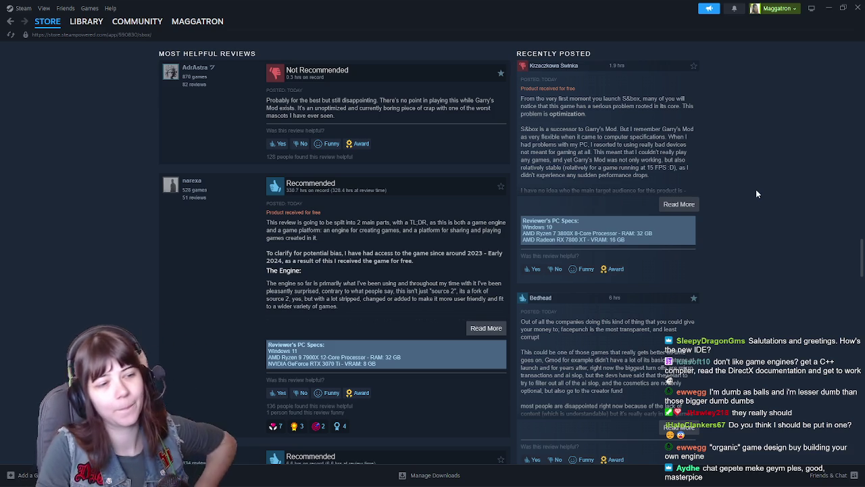
pyautogui.scroll(-3, 770, 236)
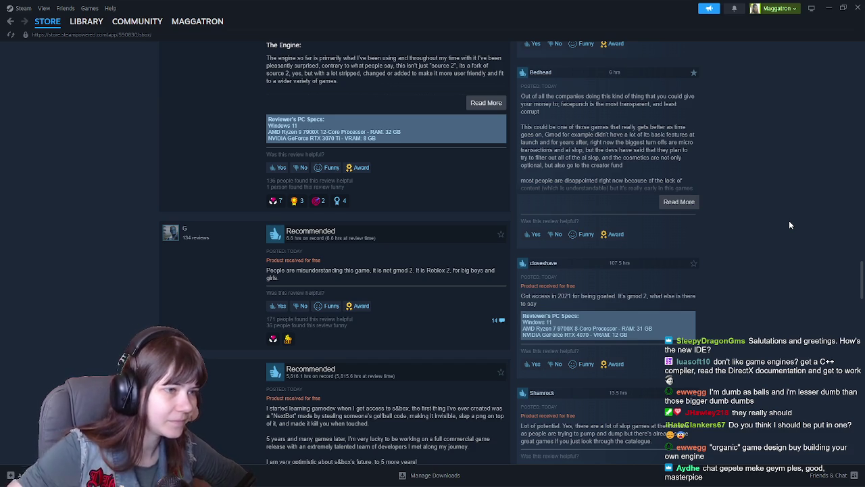
pyautogui.moveTo(277, 278); pyautogui.dragTo(246, 267)
pyautogui.click(280, 278)
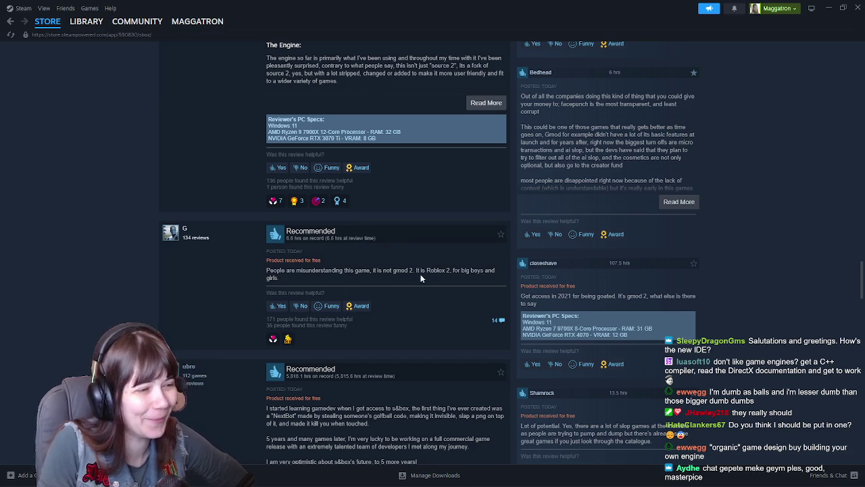
pyautogui.moveTo(422, 270); pyautogui.dragTo(459, 270)
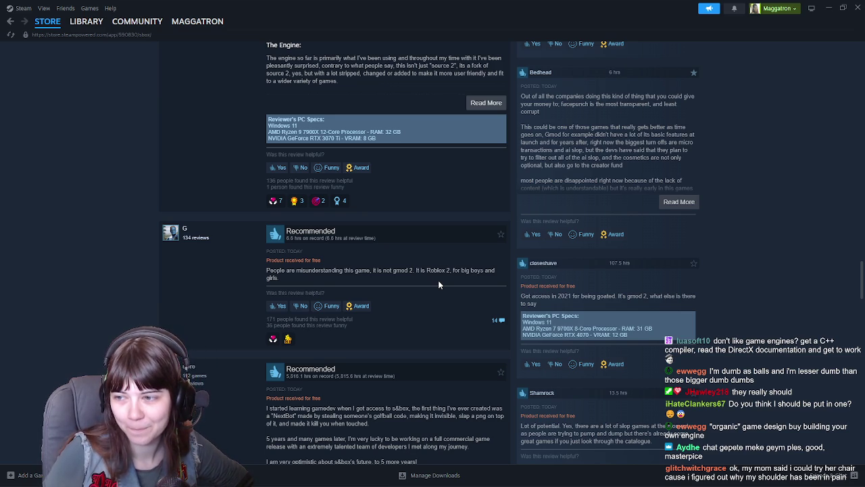
pyautogui.scroll(-5, 452, 284)
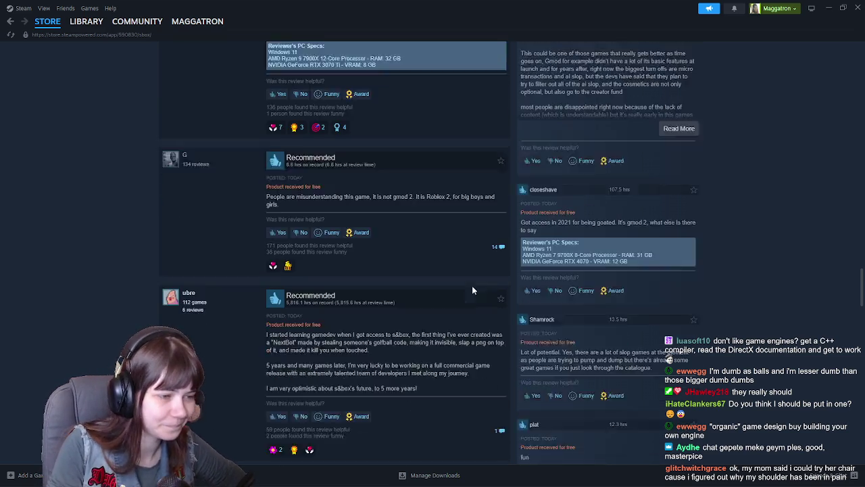
# Scroll down to the Recommended review titled 'The day has finally come!'.
pyautogui.scroll(-3, 462, 270)
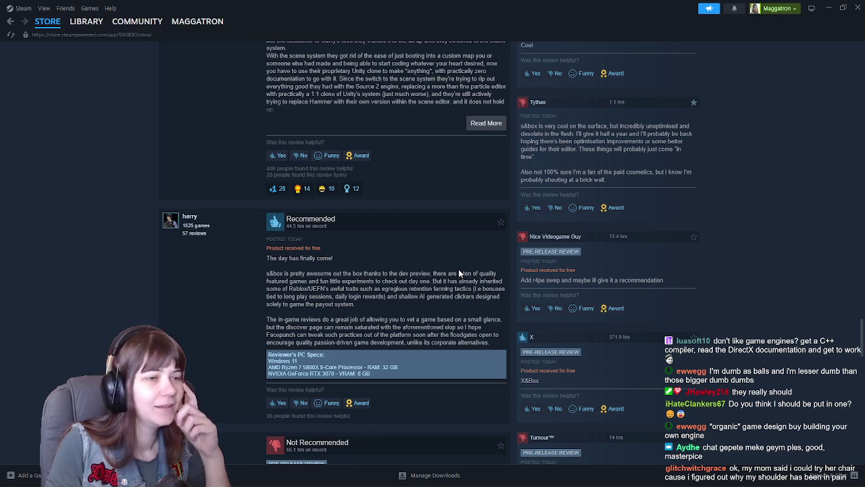
pyautogui.scroll(-1, 459, 272)
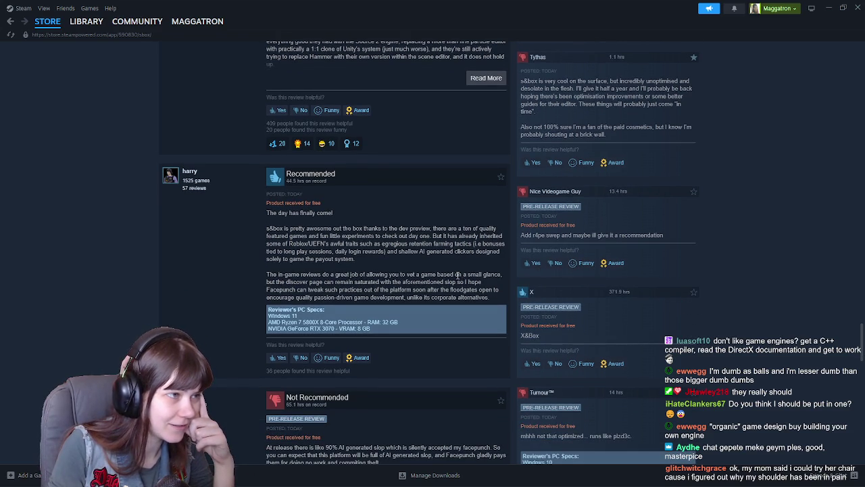
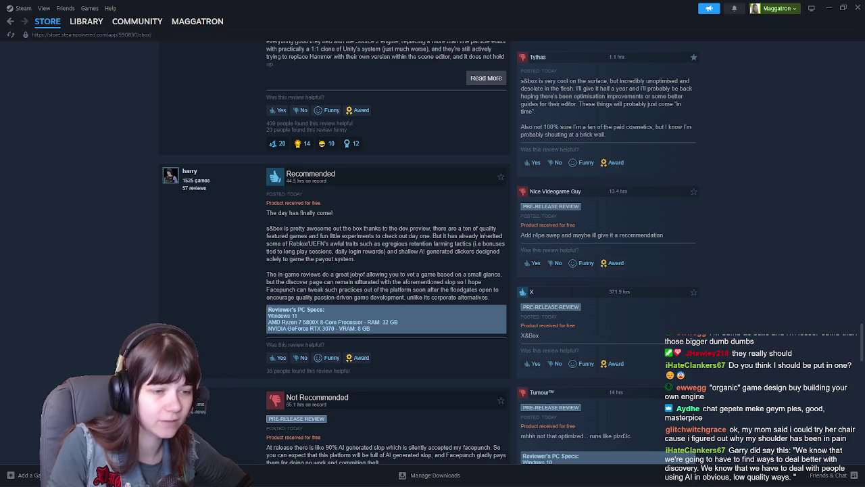
# Scroll through the S&box Steam user reviews, then switch back to the s&box editor.
pyautogui.scroll(-5, 737, 262)
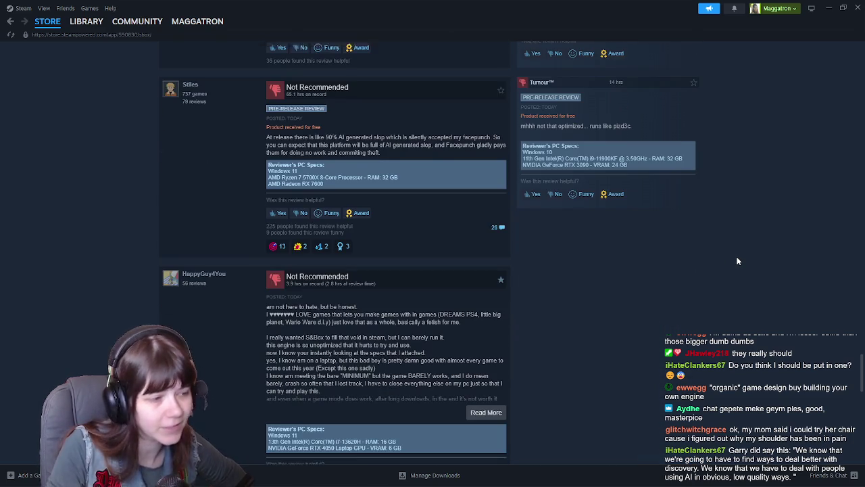
pyautogui.scroll(-6, 738, 261)
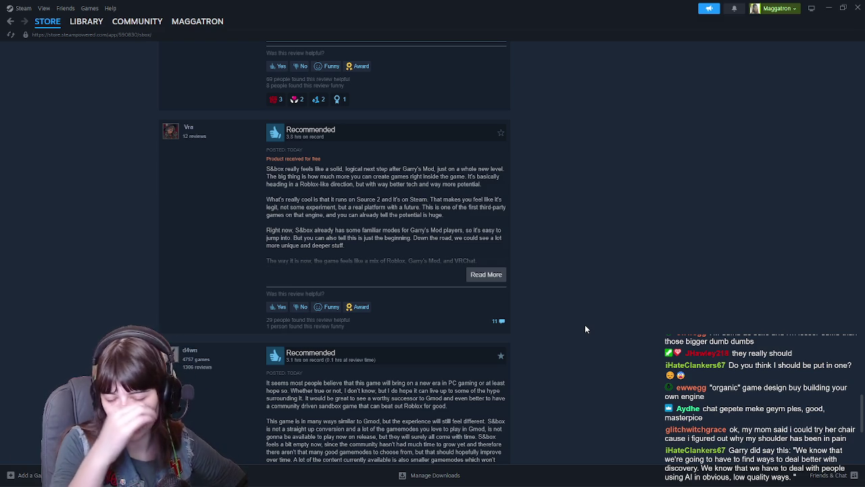
pyautogui.scroll(-4, 652, 285)
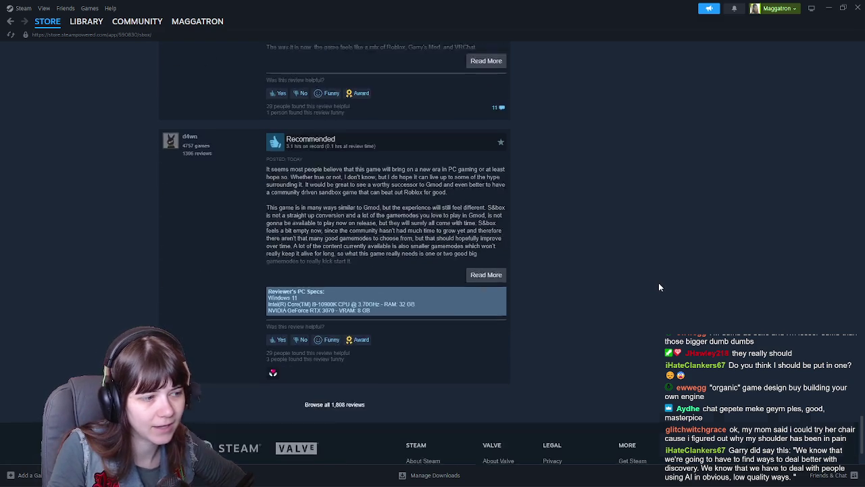
pyautogui.scroll(6, 660, 287)
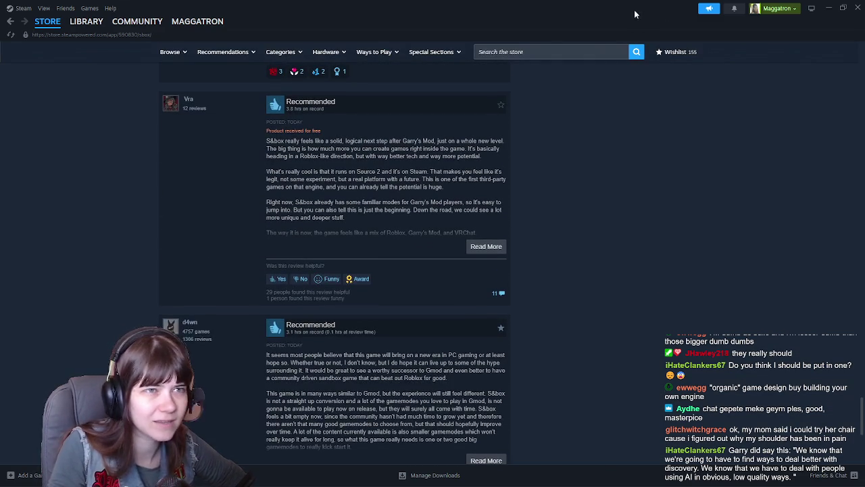
pyautogui.hotkey('alt', 'Tab')
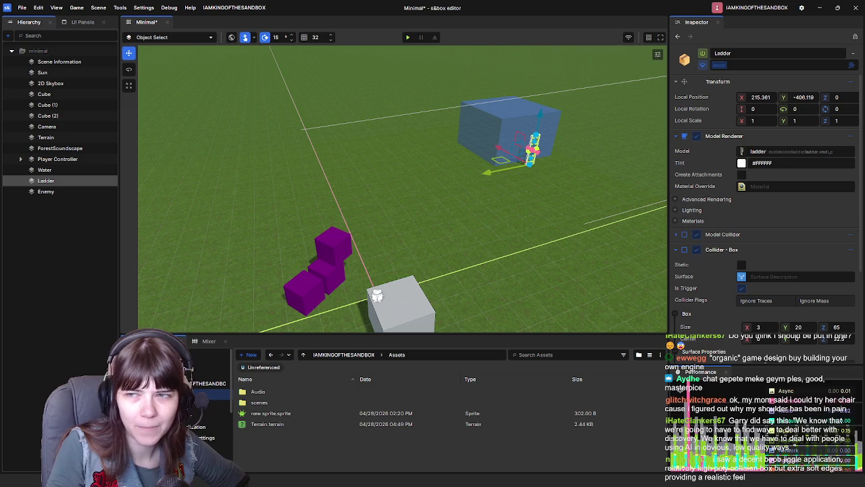
pyautogui.moveTo(252, 477)
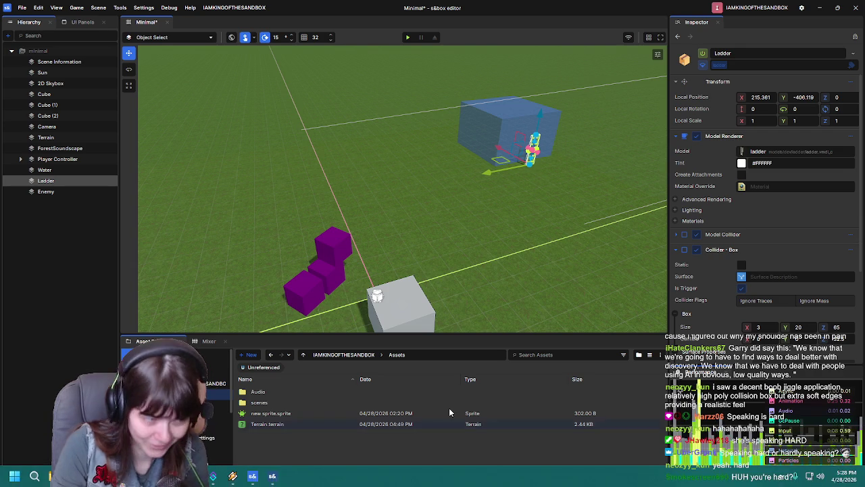
# Select the Enemy box and drag it closer to the character.
pyautogui.moveTo(317, 247); pyautogui.dragTo(323, 270)
pyautogui.click(76, 192)
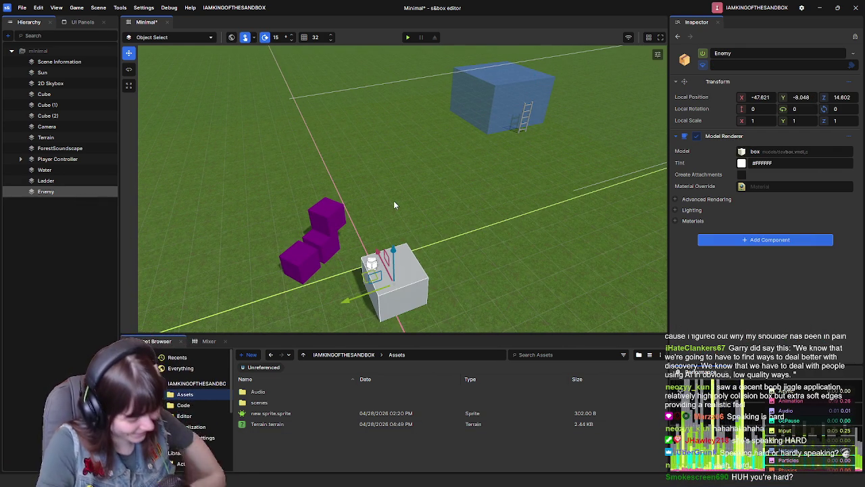
pyautogui.moveTo(517, 227)
pyautogui.mouseDown()
pyautogui.moveTo(478, 221)
pyautogui.moveTo(559, 246)
pyautogui.moveTo(375, 211)
pyautogui.moveTo(396, 203)
pyautogui.mouseUp()
pyautogui.moveTo(321, 200)
pyautogui.mouseDown()
pyautogui.moveTo(360, 210)
pyautogui.moveTo(360, 220)
pyautogui.moveTo(334, 228)
pyautogui.mouseUp()
# Set the Enemy's Z position to 25, shift it up-right, then switch to the YouTube tutorial.
pyautogui.click(849, 98)
pyautogui.write('25')
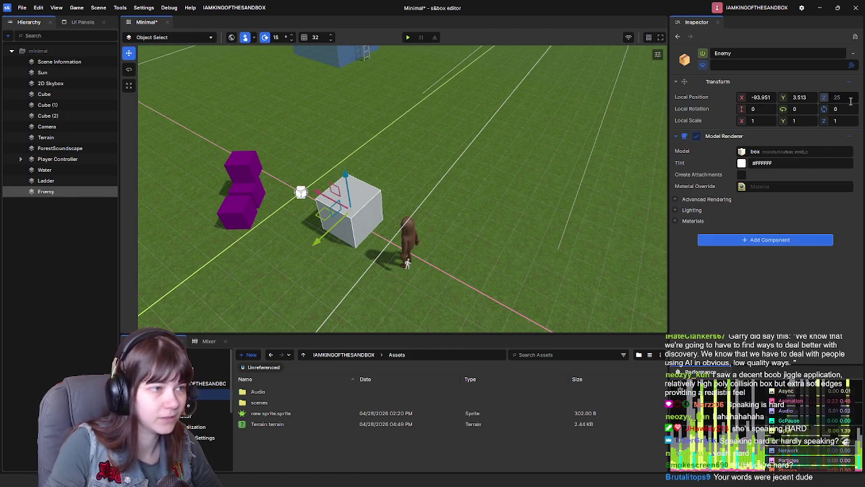
pyautogui.moveTo(324, 215); pyautogui.dragTo(341, 169)
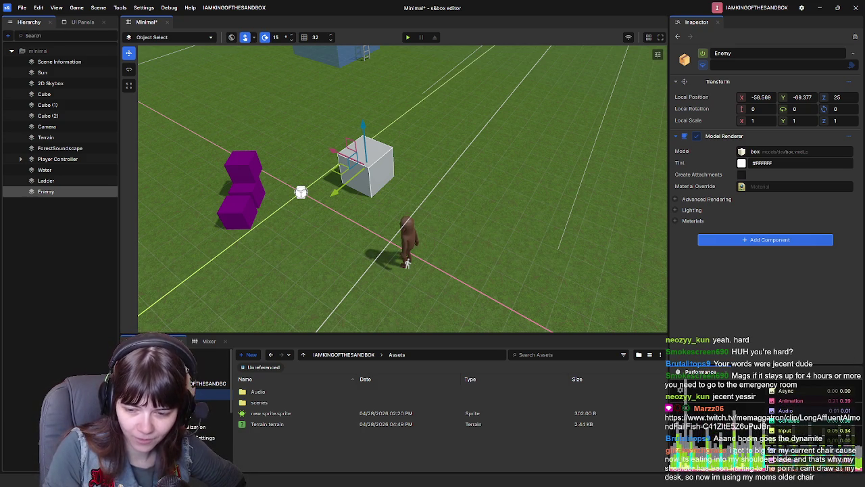
pyautogui.hotkey('alt', 'Tab')
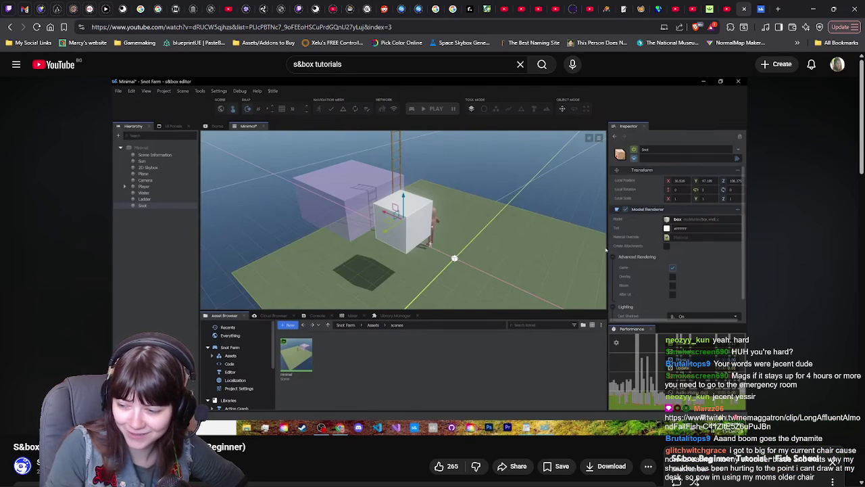
# Play the YouTube tutorial to its model-picker search, pause, and return to the s&box editor.
pyautogui.moveTo(233, 363)
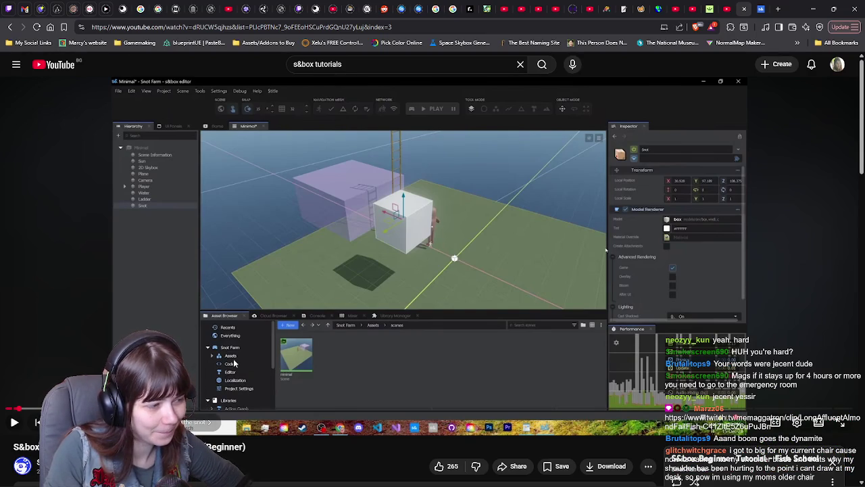
pyautogui.click(190, 325)
pyautogui.click(190, 325)
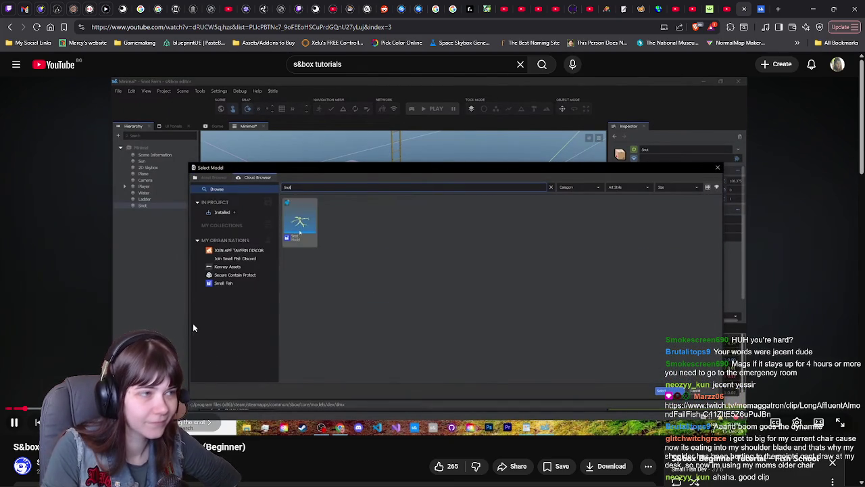
pyautogui.click(578, 285)
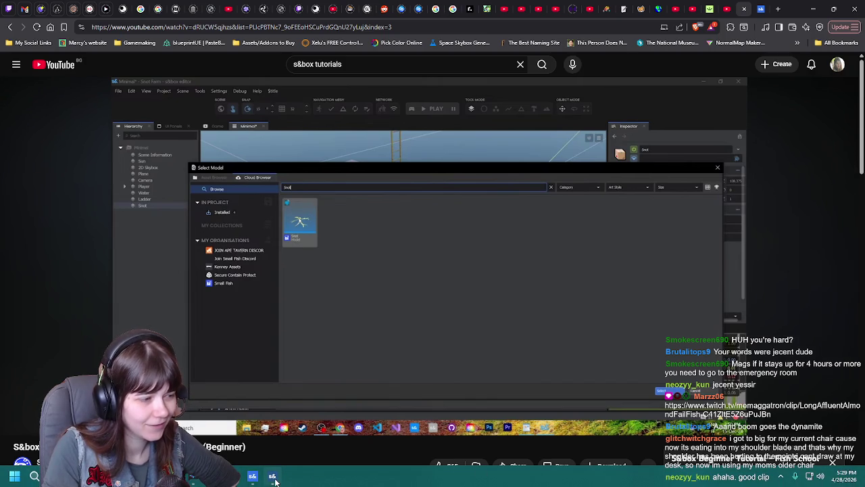
pyautogui.click(274, 477)
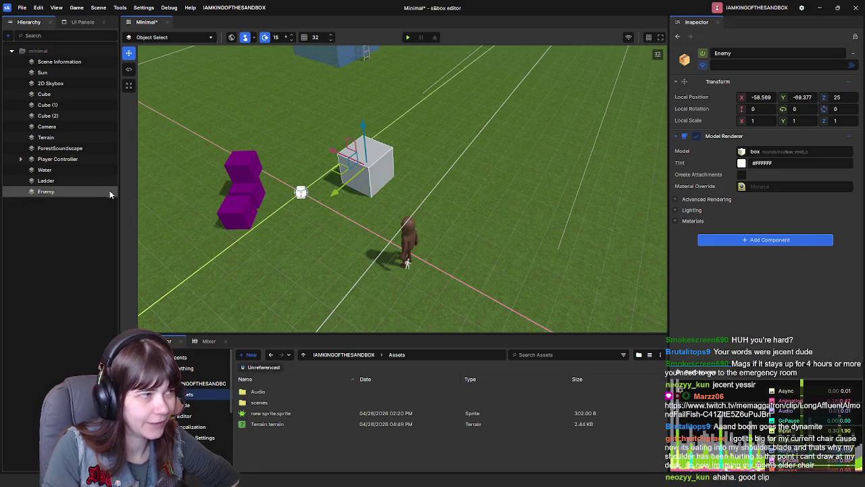
# Replace the Enemy's box model with the Watermelon model from the Cloud Browser.
pyautogui.click(741, 153)
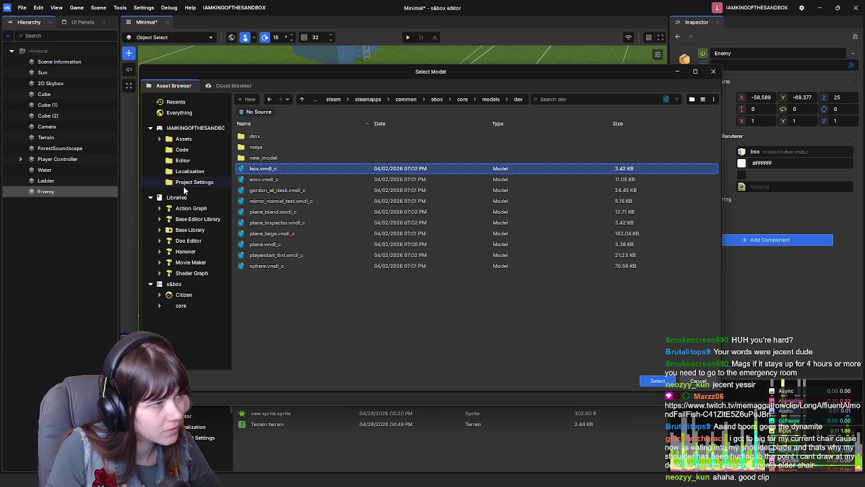
pyautogui.click(241, 86)
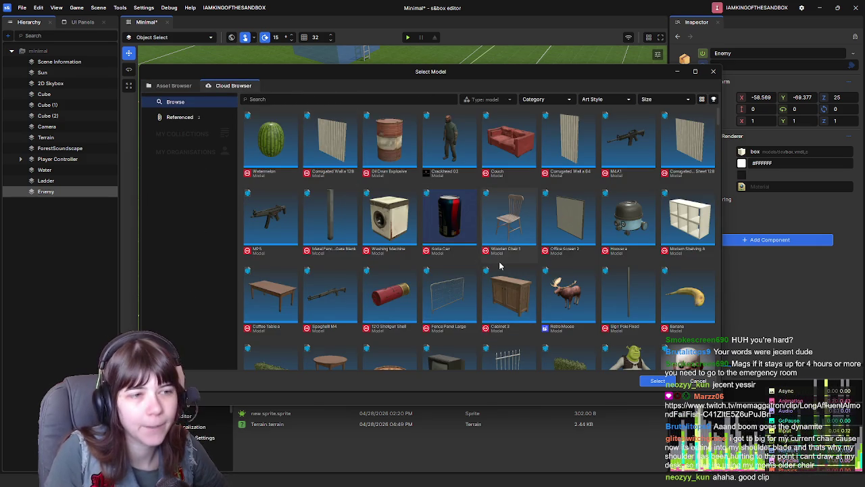
pyautogui.scroll(-5, 500, 266)
pyautogui.scroll(5, 493, 250)
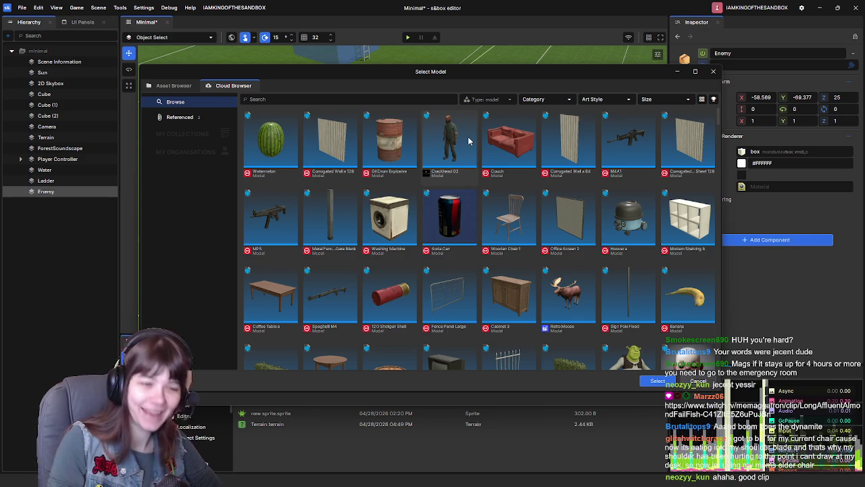
pyautogui.scroll(-3, 637, 177)
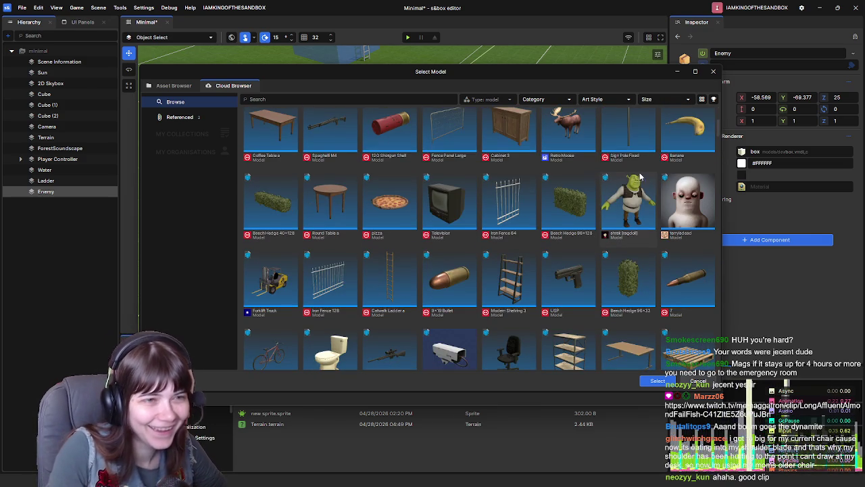
pyautogui.scroll(2, 639, 250)
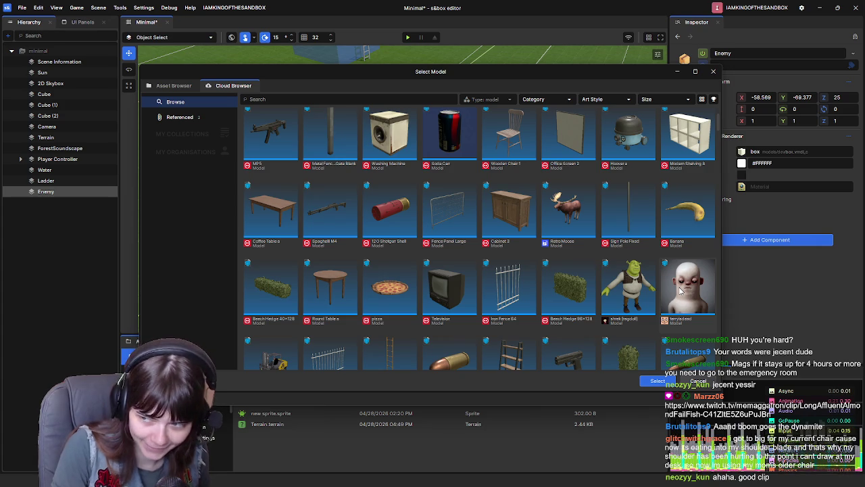
pyautogui.scroll(2, 436, 334)
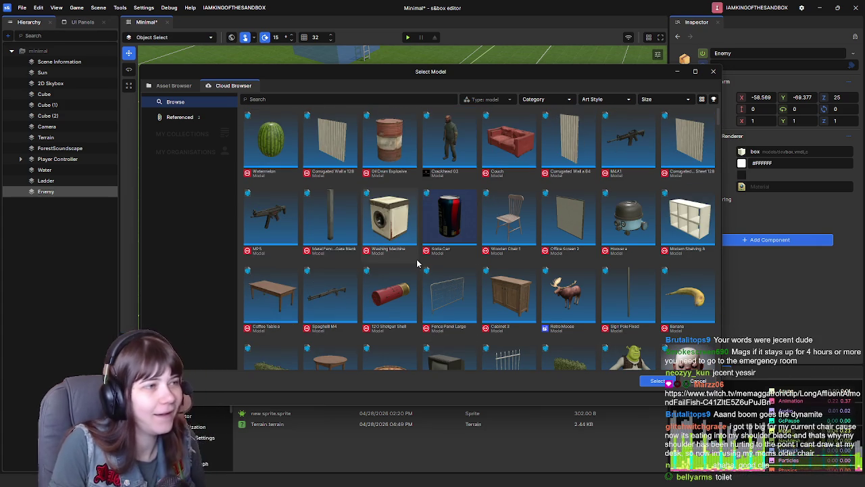
pyautogui.click(292, 152)
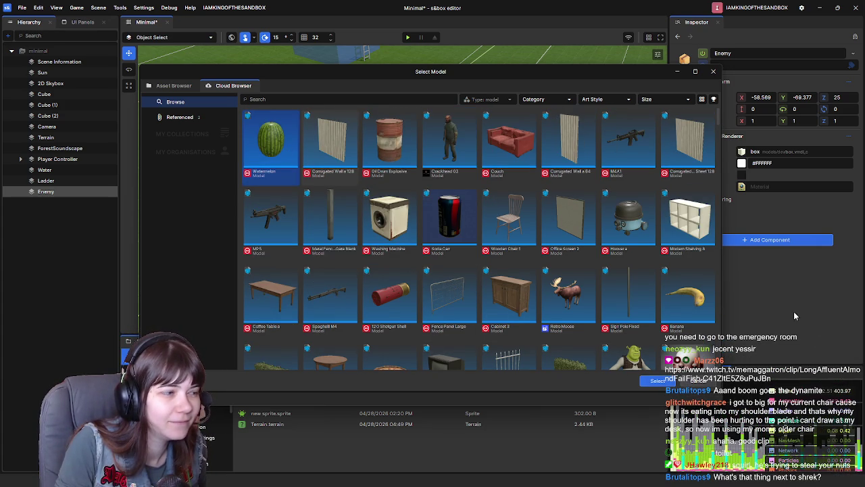
pyautogui.click(735, 331)
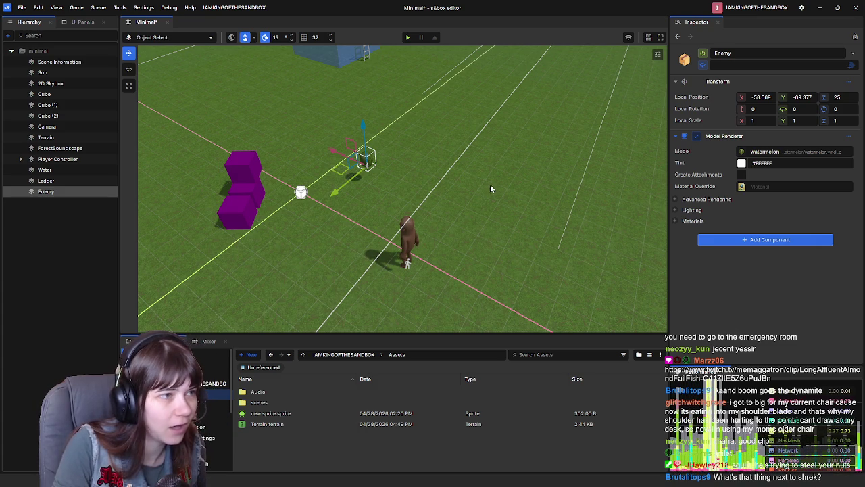
# Clear the watermelon search, browse all models, close the picker unchanged, and nudge the Enemy.
pyautogui.click(742, 152)
pyautogui.click(201, 108)
pyautogui.press('BackSpace')
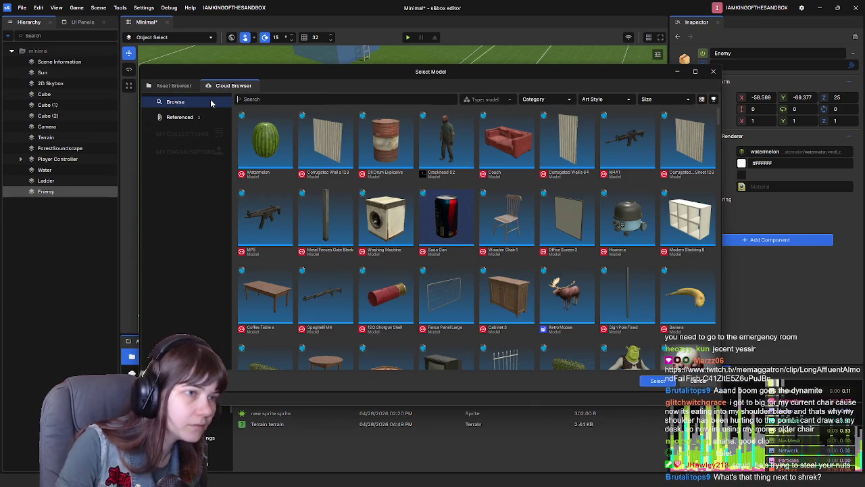
pyautogui.scroll(-3, 594, 200)
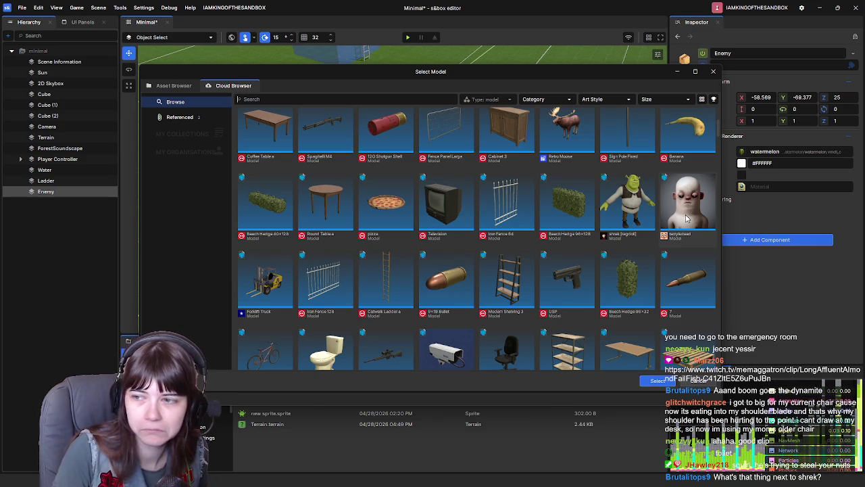
pyautogui.scroll(3, 611, 238)
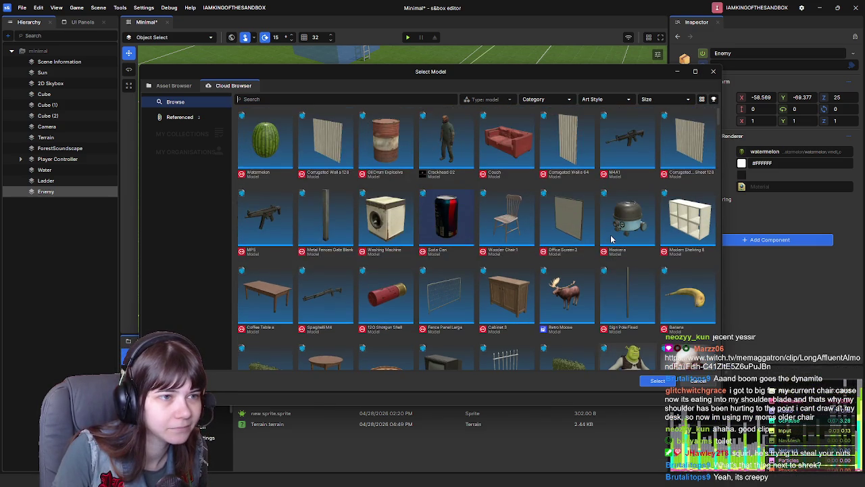
pyautogui.click(713, 71)
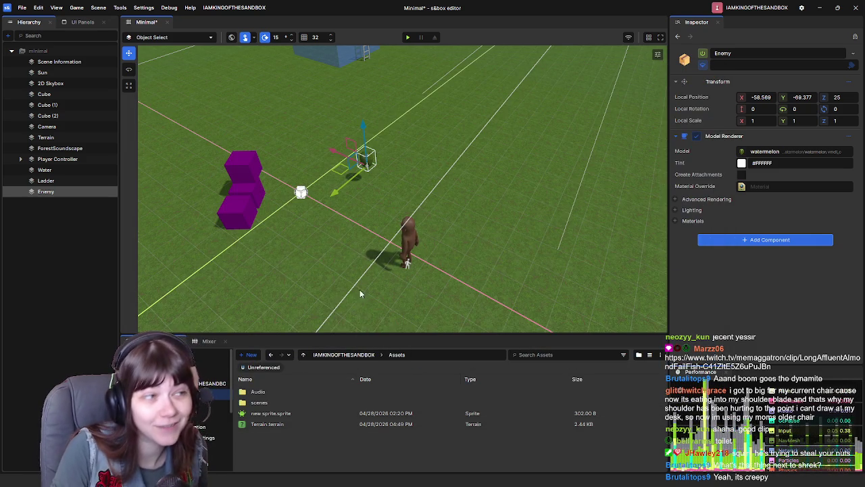
pyautogui.moveTo(339, 174)
pyautogui.mouseDown()
pyautogui.moveTo(341, 226)
pyautogui.moveTo(323, 196)
pyautogui.mouseUp()
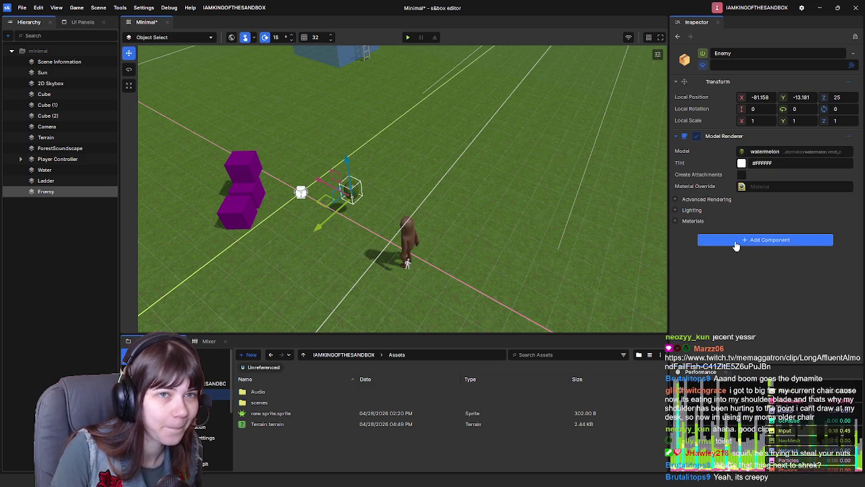
# Add a Rigid Body component to the Enemy by searching 'rigid'.
pyautogui.click(757, 242)
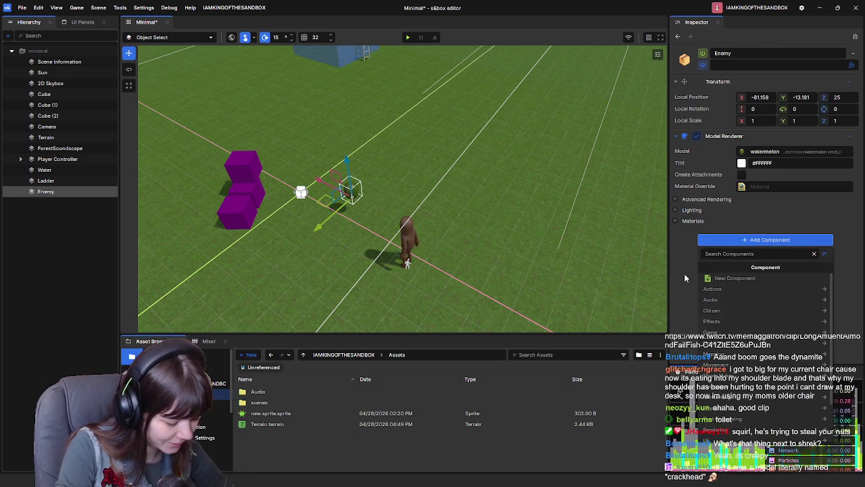
pyautogui.write('rigid')
pyautogui.click(711, 278)
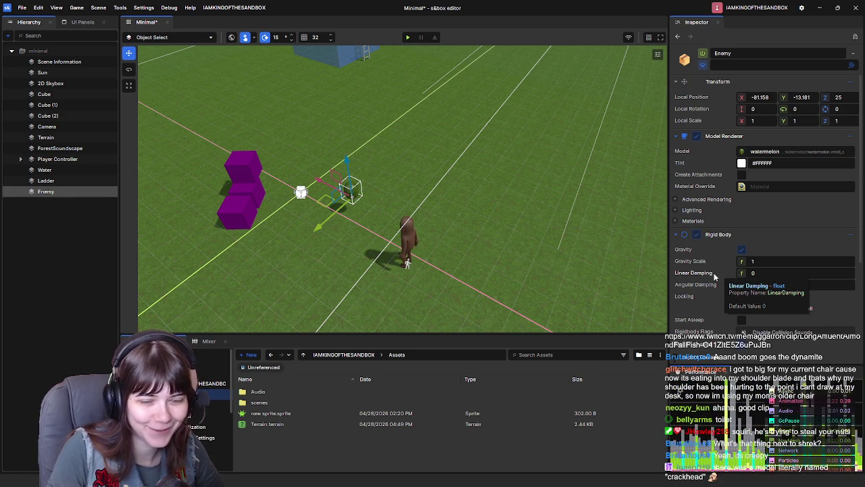
# Collapse the Enemy's Rigid Body component in the Inspector and save the scene.
pyautogui.scroll(-3, 715, 277)
pyautogui.scroll(3, 710, 273)
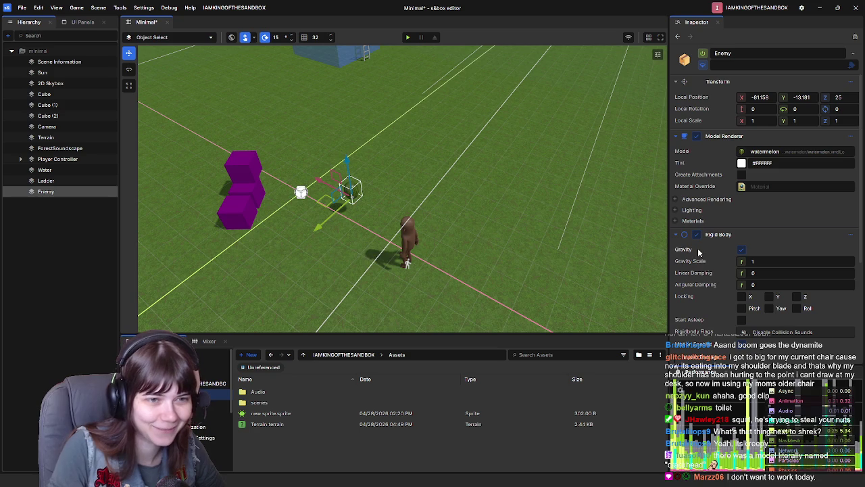
pyautogui.click(675, 234)
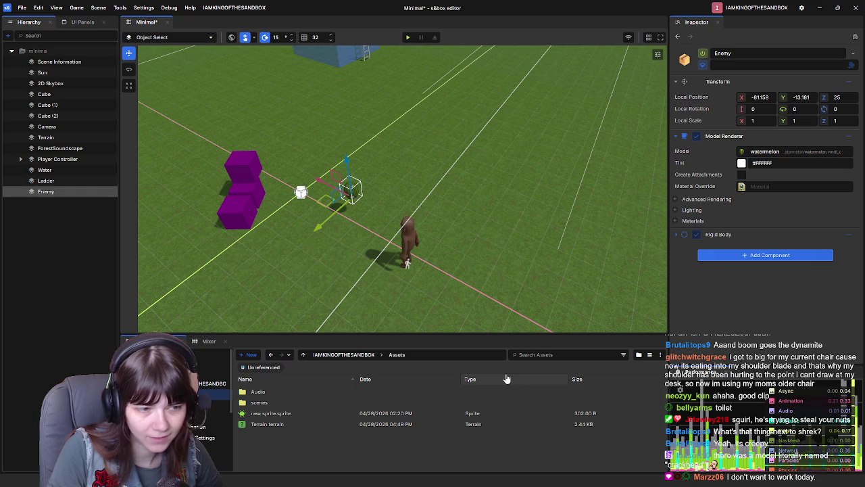
pyautogui.hotkey('ctrl', 's')
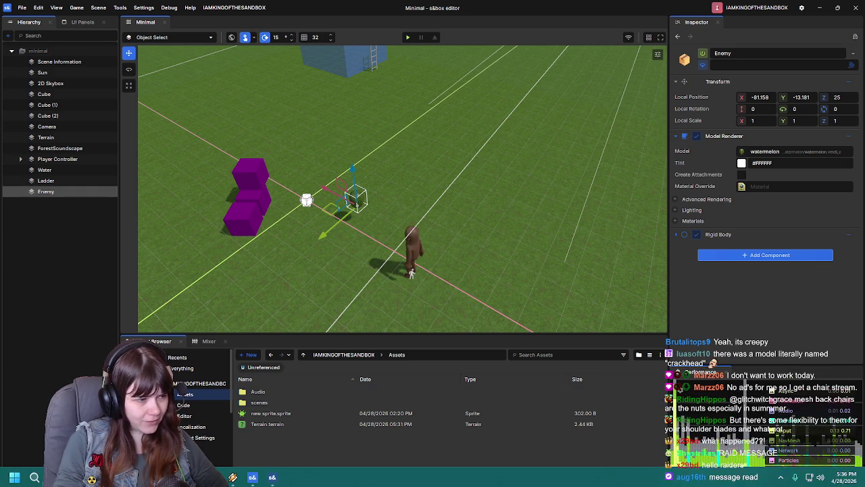
# Switch to the browser showing the s&box tutorial video.
pyautogui.hotkey('alt', 'Tab')
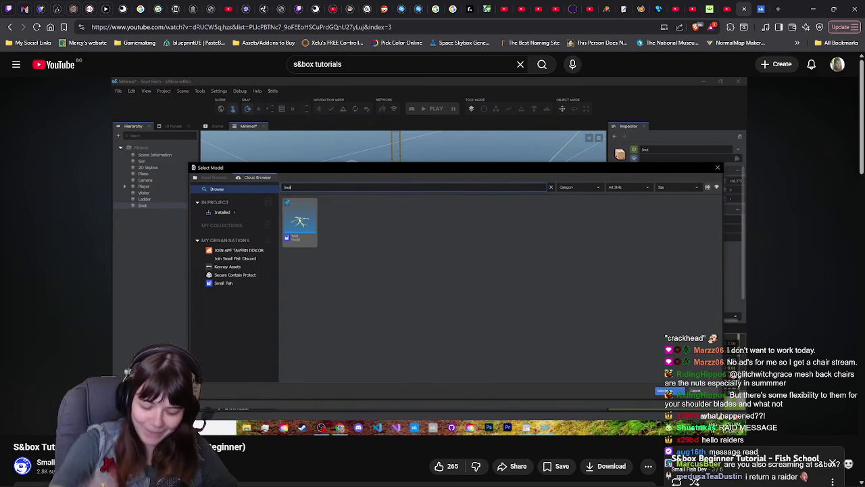
# Play the tutorial until the Snot model is placed in the scene, then pause it.
pyautogui.click(479, 311)
pyautogui.click(494, 301)
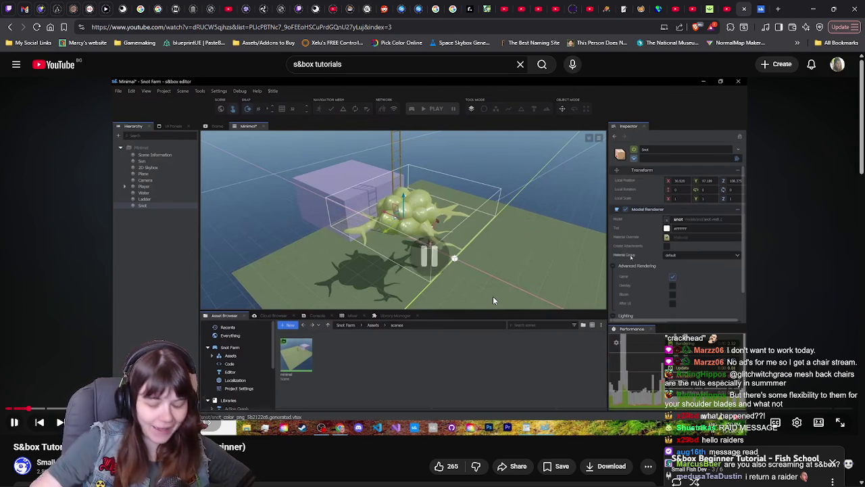
pyautogui.click(493, 298)
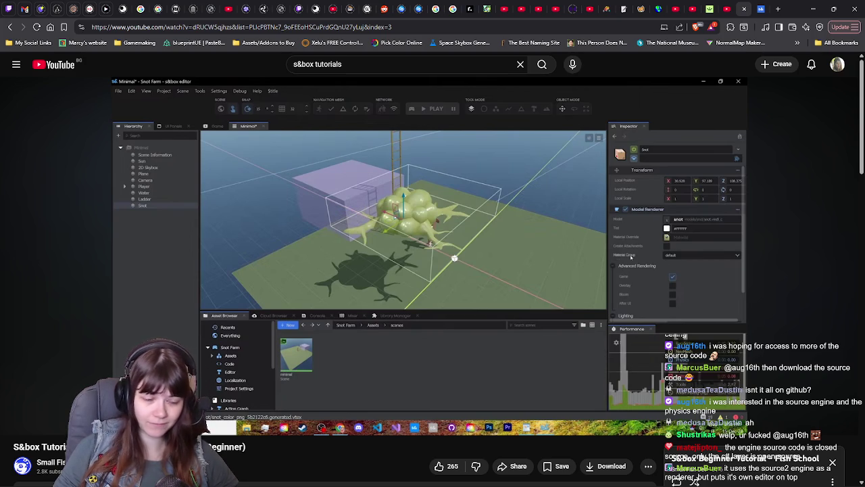
# Follow the tutorial until Snot gets a Collider - Hull, then return to the s&box editor.
pyautogui.click(552, 257)
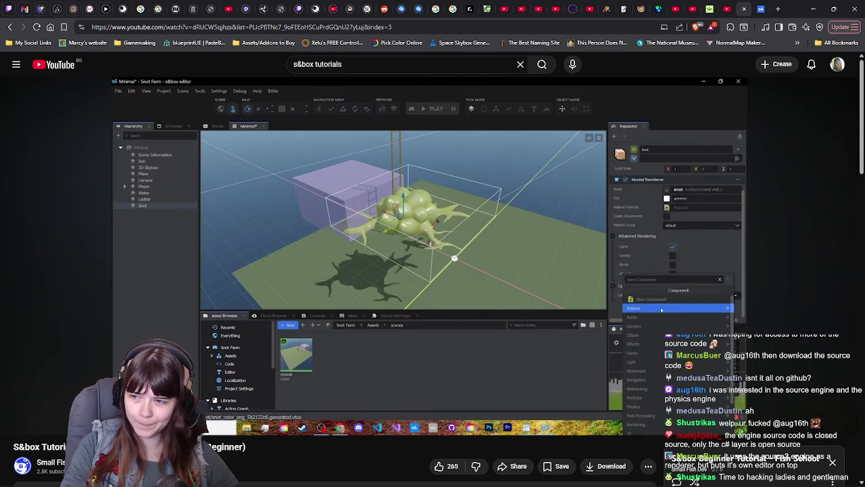
pyautogui.click(677, 238)
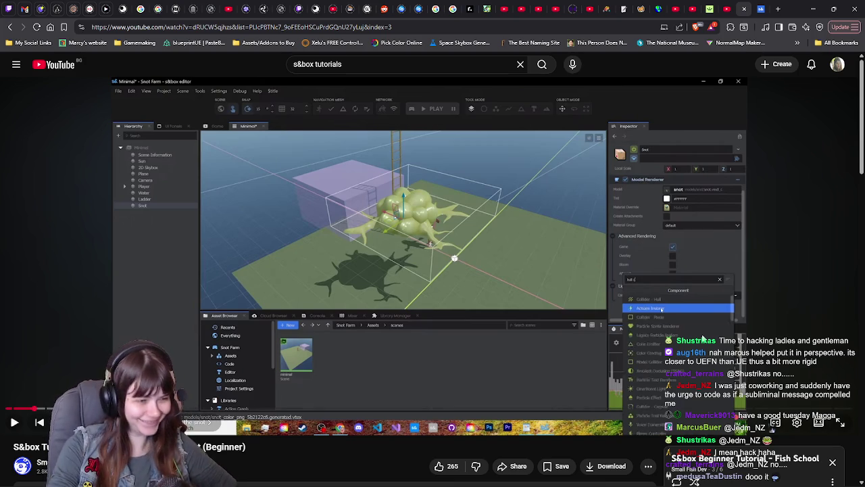
pyautogui.click(524, 265)
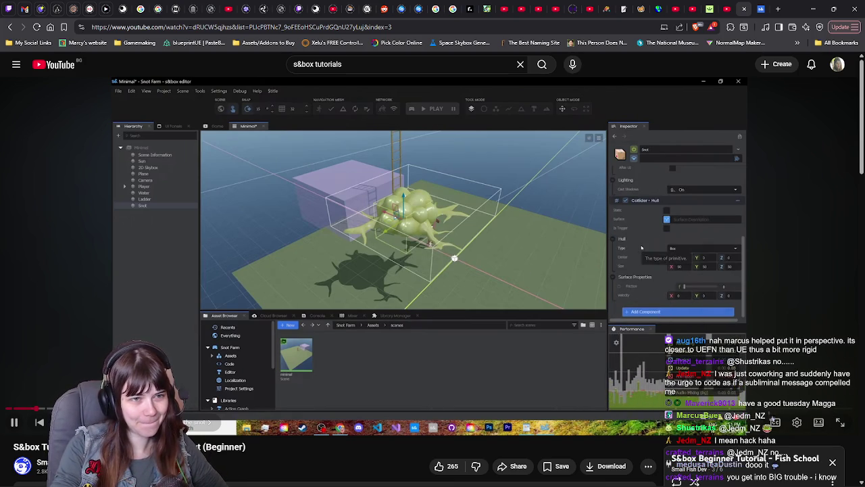
pyautogui.click(529, 252)
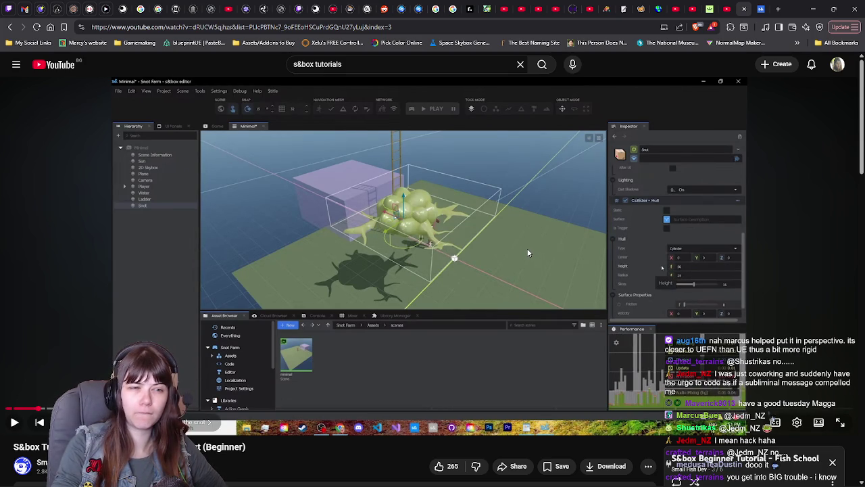
pyautogui.click(252, 481)
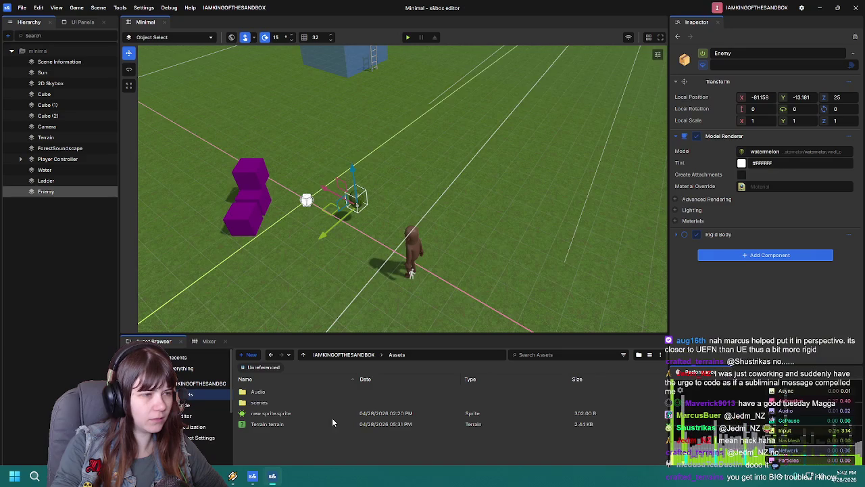
# Lower the watermelon Enemy onto the grass at Z 0.128, then bring up Add Component.
pyautogui.moveTo(463, 203); pyautogui.dragTo(418, 202)
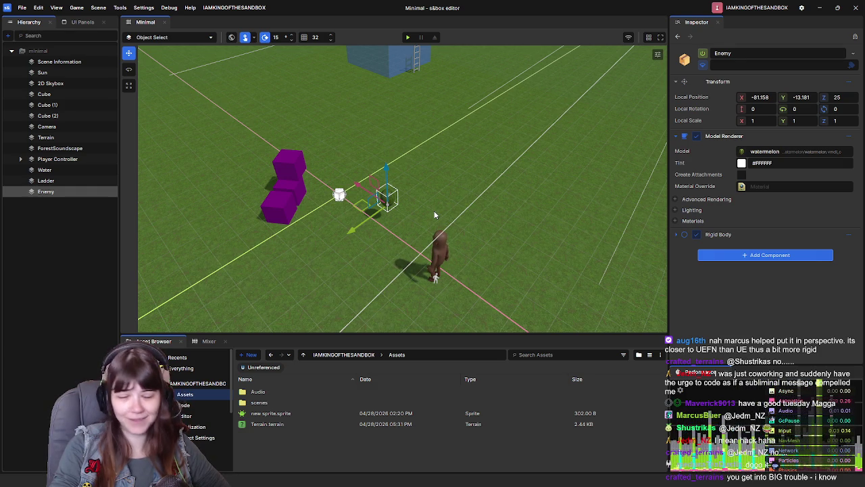
pyautogui.moveTo(454, 230)
pyautogui.mouseDown()
pyautogui.moveTo(490, 204)
pyautogui.moveTo(438, 190)
pyautogui.mouseUp()
pyautogui.moveTo(432, 159); pyautogui.dragTo(434, 211)
pyautogui.press('w')
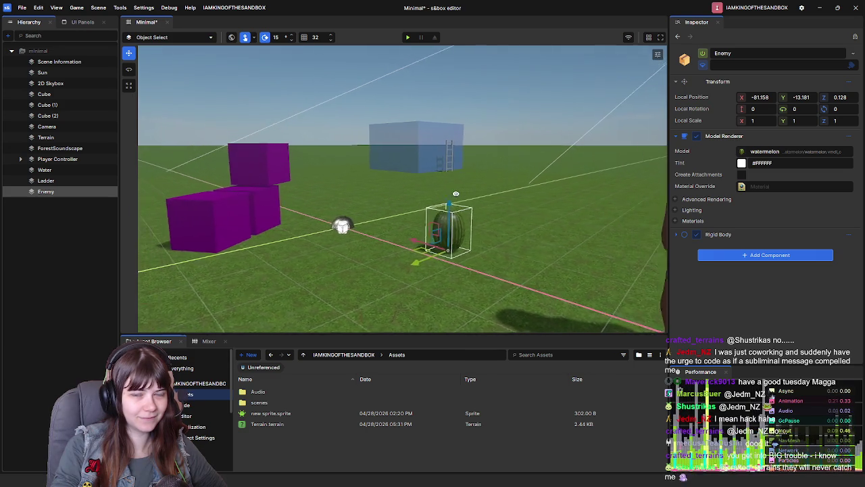
pyautogui.press('w')
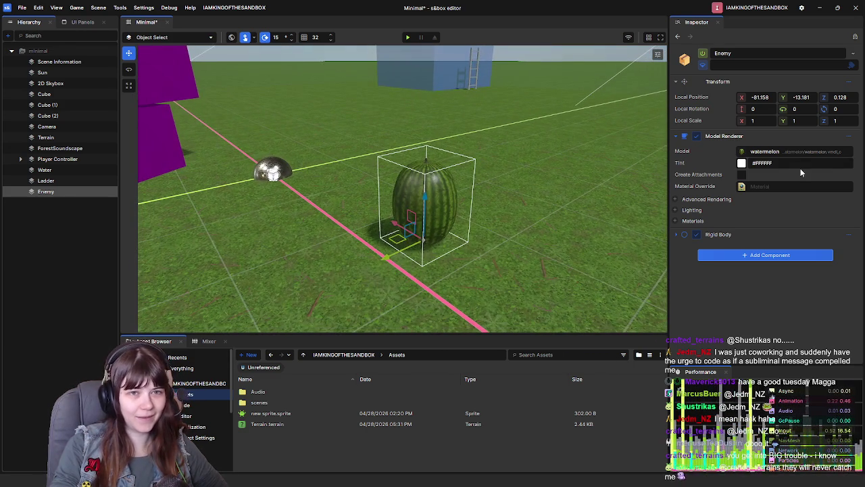
pyautogui.click(747, 260)
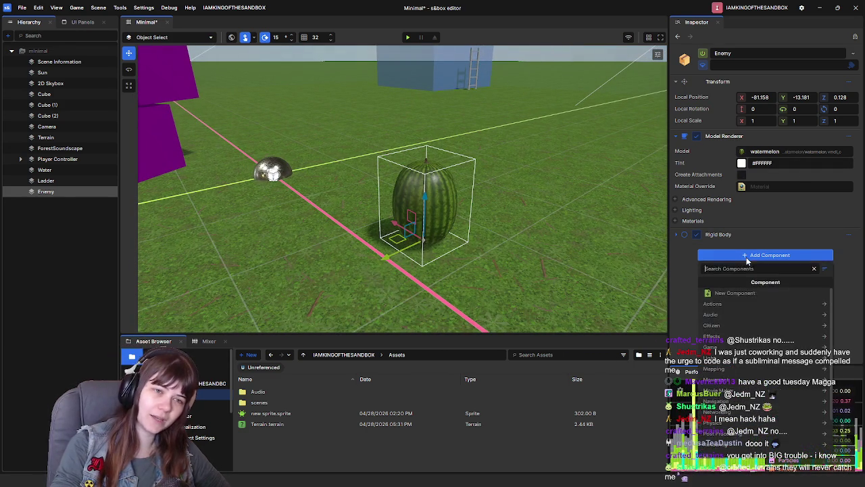
# Add a Collider - Capsule to the Enemy and move it above the Rigid Body.
pyautogui.click(744, 254)
pyautogui.click(744, 255)
pyautogui.write('coll')
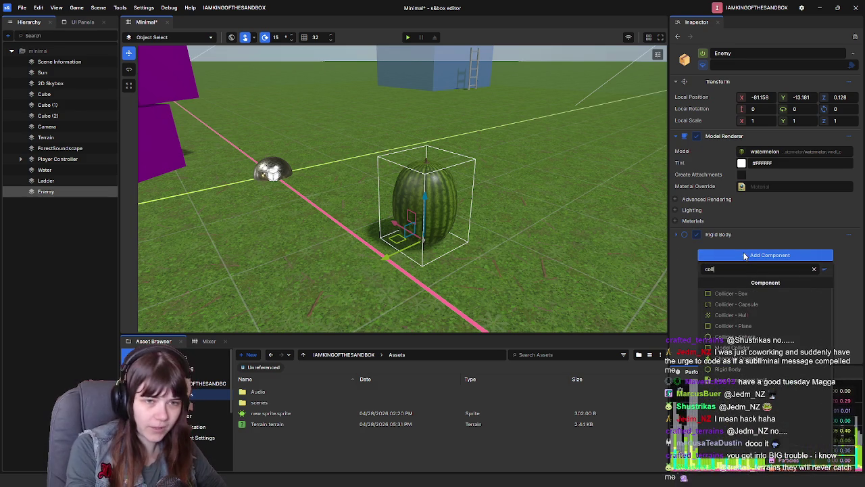
pyautogui.write('ider')
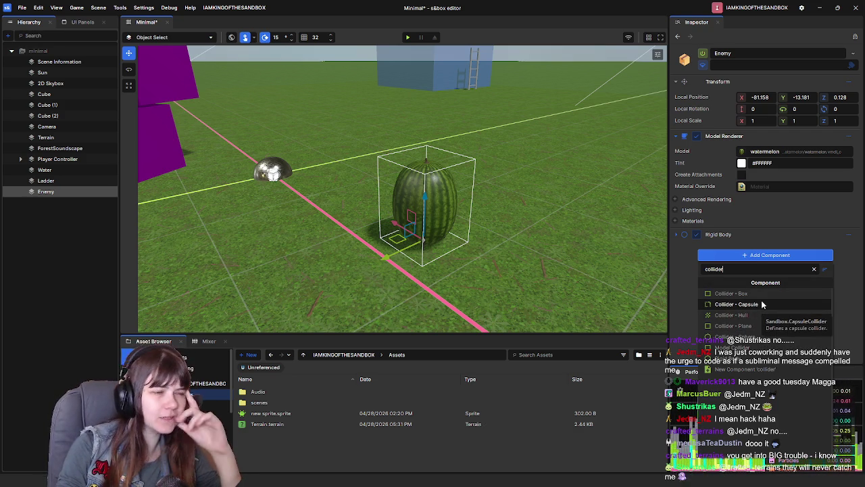
pyautogui.click(736, 304)
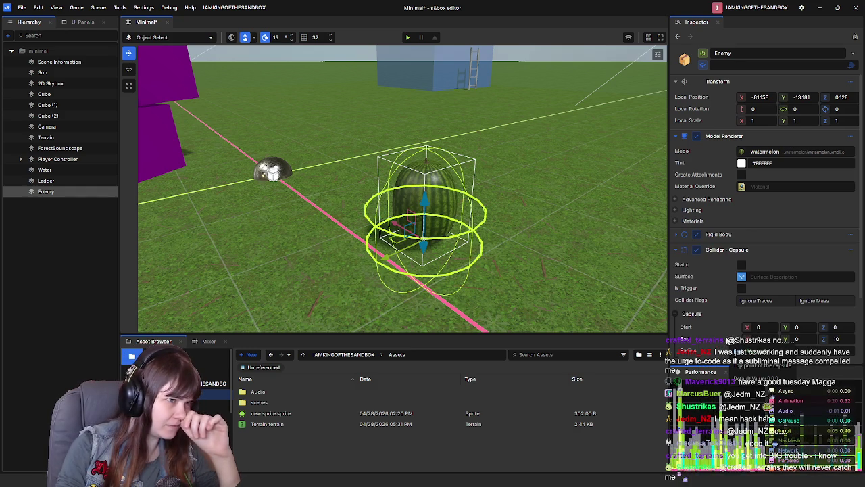
pyautogui.scroll(-2, 711, 271)
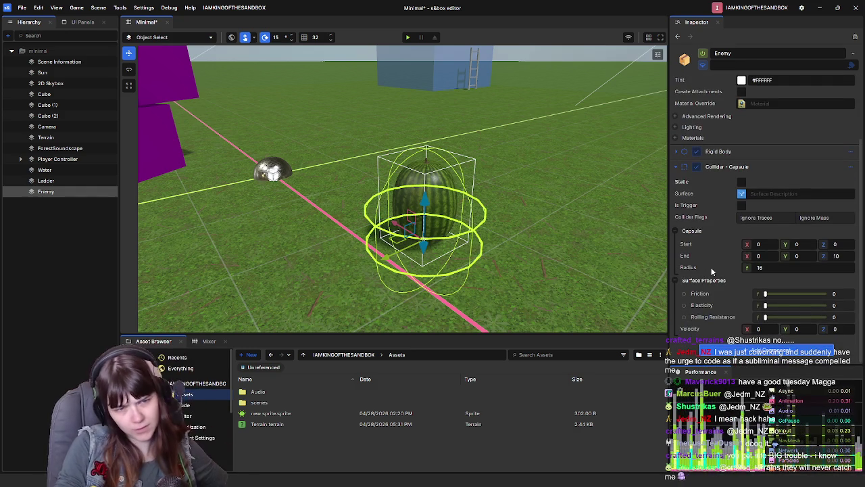
pyautogui.moveTo(466, 201)
pyautogui.mouseDown()
pyautogui.moveTo(467, 189)
pyautogui.moveTo(472, 203)
pyautogui.mouseUp()
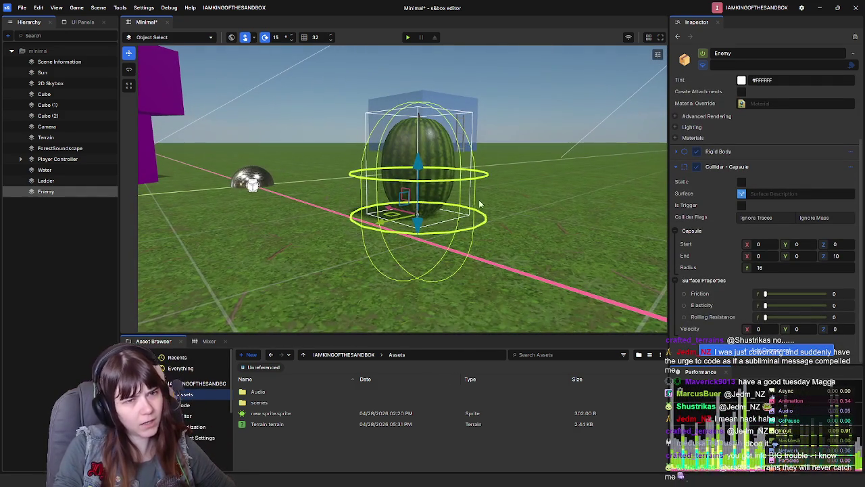
pyautogui.moveTo(853, 171)
pyautogui.mouseDown()
pyautogui.moveTo(849, 147)
pyautogui.moveTo(848, 175)
pyautogui.mouseUp()
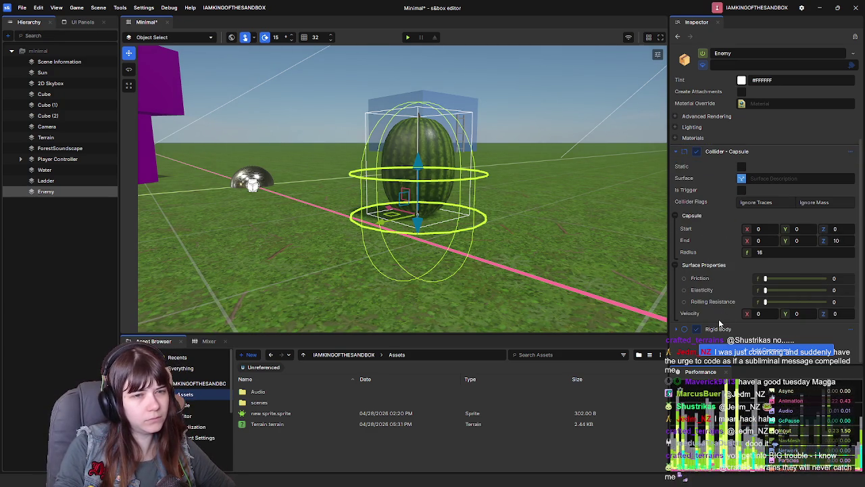
# Disable the Enemy's Rigid Body and reduce the capsule collider radius from 16 to 12.26.
pyautogui.click(696, 329)
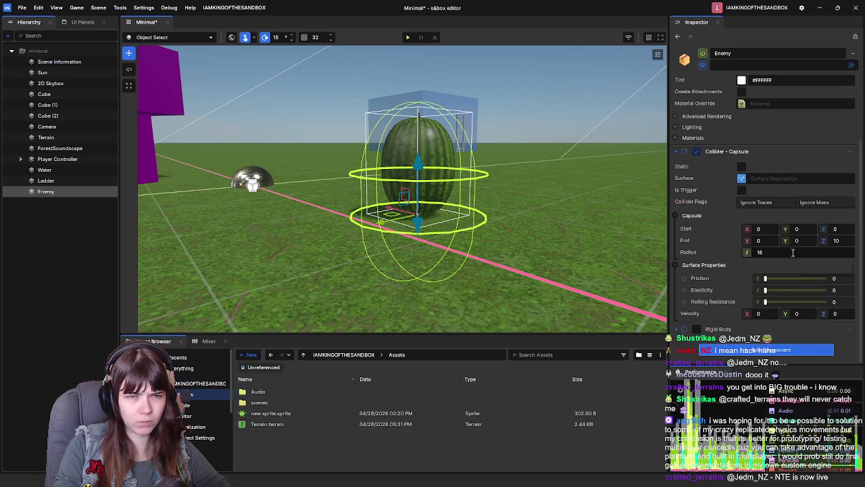
pyautogui.moveTo(749, 252); pyautogui.dragTo(740, 256)
pyautogui.moveTo(533, 247)
pyautogui.mouseDown()
pyautogui.moveTo(363, 242)
pyautogui.moveTo(378, 238)
pyautogui.mouseUp()
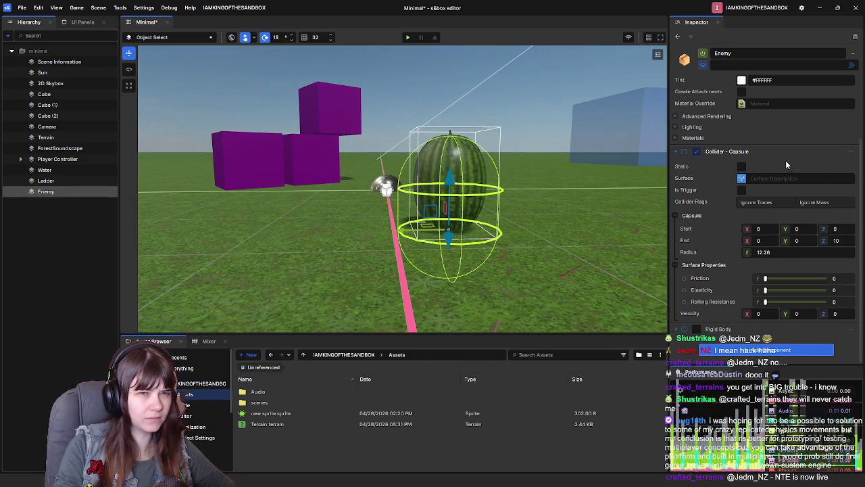
pyautogui.click(850, 152)
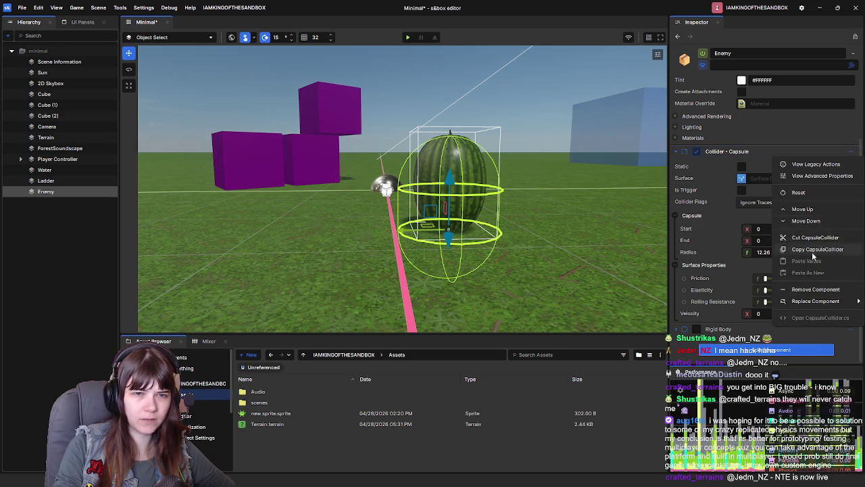
# Replace the capsule collider with a Collider - Hull of type Cylinder.
pyautogui.click(816, 290)
pyautogui.click(769, 255)
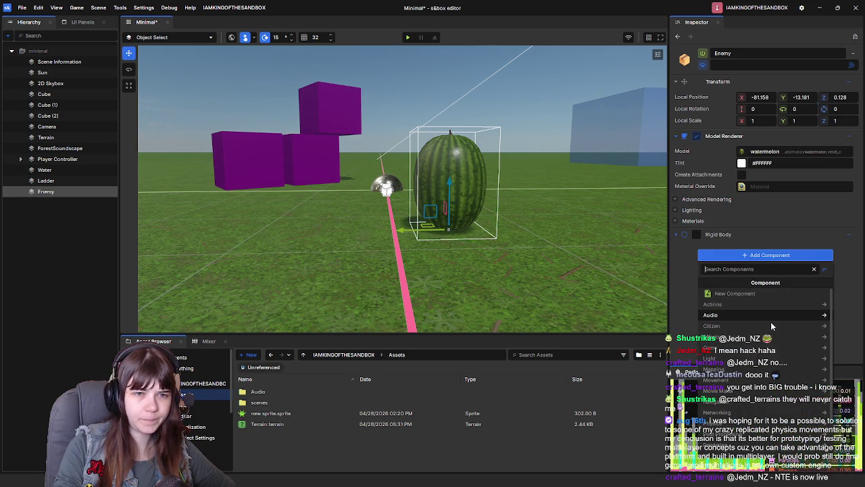
pyautogui.write('collider')
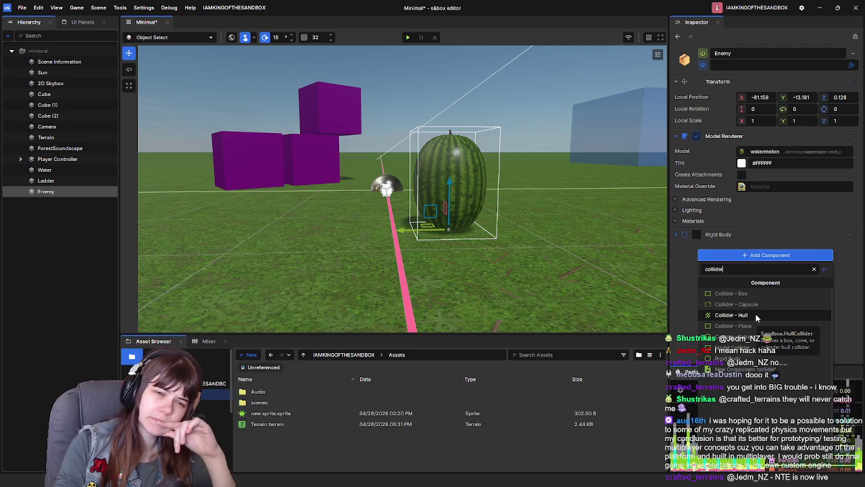
pyautogui.click(756, 315)
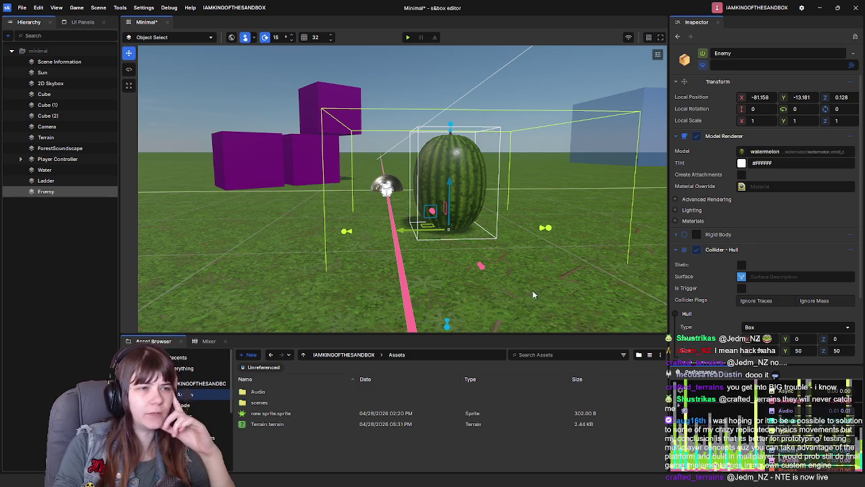
pyautogui.scroll(-3, 729, 288)
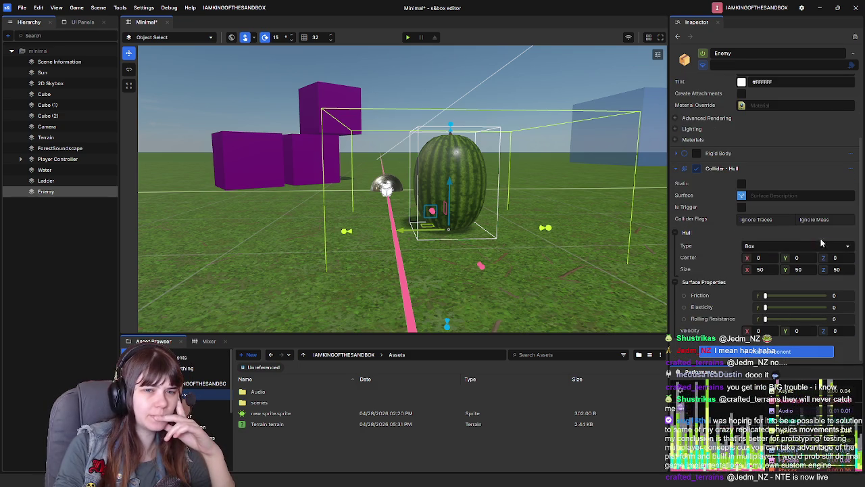
pyautogui.click(788, 250)
pyautogui.click(777, 275)
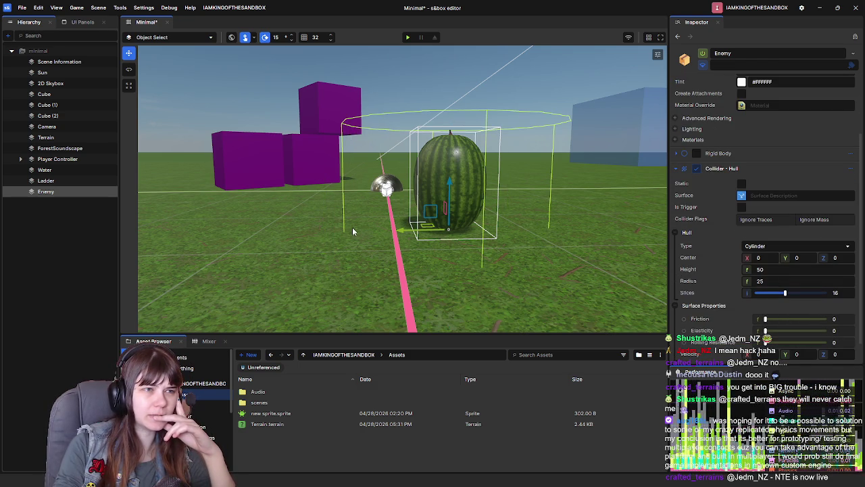
# Remove the hull collider component from the Enemy as well.
pyautogui.moveTo(507, 194)
pyautogui.mouseDown()
pyautogui.moveTo(496, 88)
pyautogui.moveTo(487, 140)
pyautogui.moveTo(506, 108)
pyautogui.moveTo(500, 139)
pyautogui.moveTo(518, 252)
pyautogui.moveTo(506, 240)
pyautogui.moveTo(506, 214)
pyautogui.moveTo(500, 236)
pyautogui.moveTo(502, 221)
pyautogui.mouseUp()
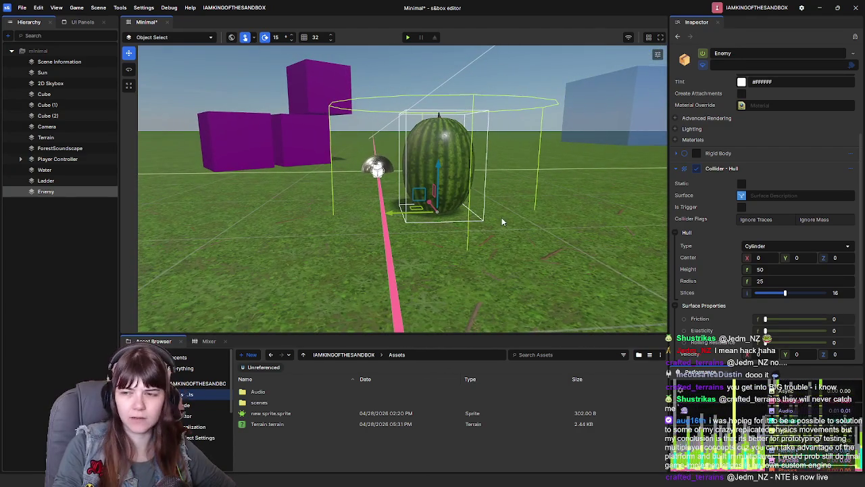
pyautogui.click(854, 173)
pyautogui.click(808, 312)
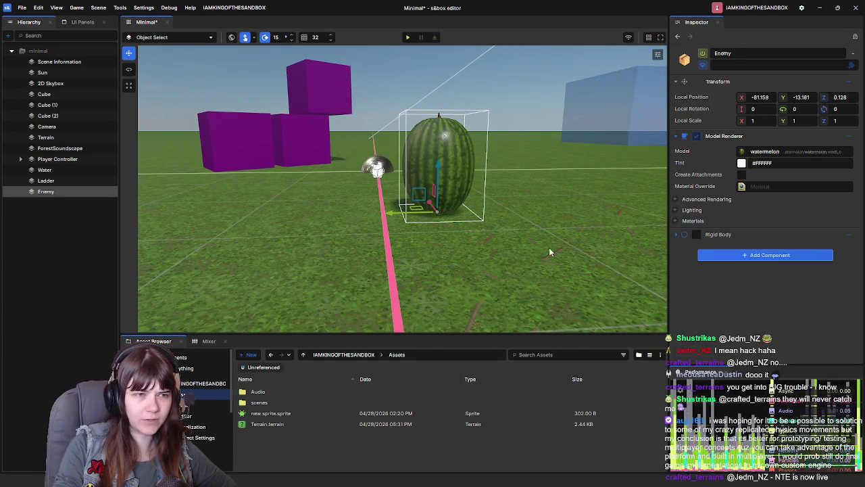
# Search 'collid' and add a Model Collider to the watermelon Enemy, then switch to the tutorial.
pyautogui.click(777, 257)
pyautogui.write('mesh')
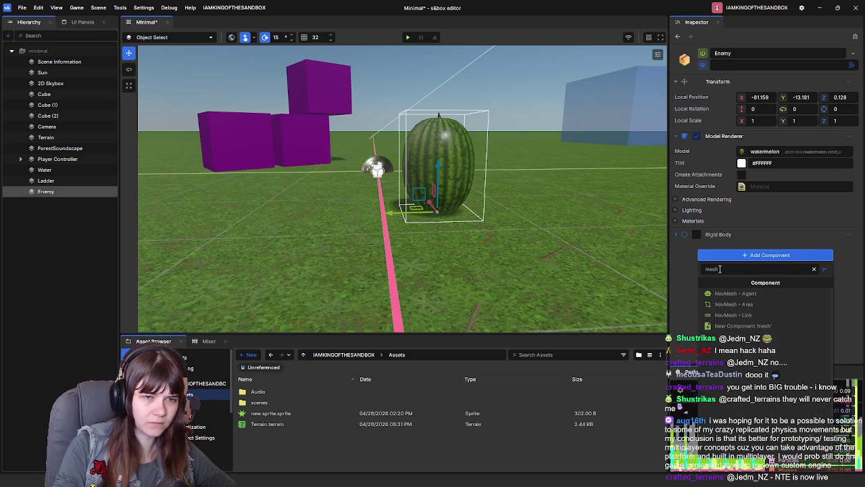
pyautogui.press('BackSpace')
pyautogui.press('BackSpace')
pyautogui.press('BackSpace')
pyautogui.write('collid')
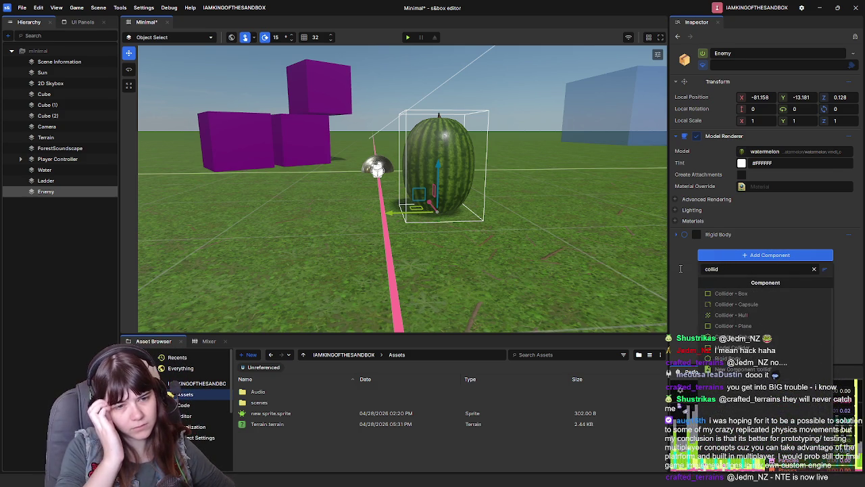
pyautogui.click(733, 347)
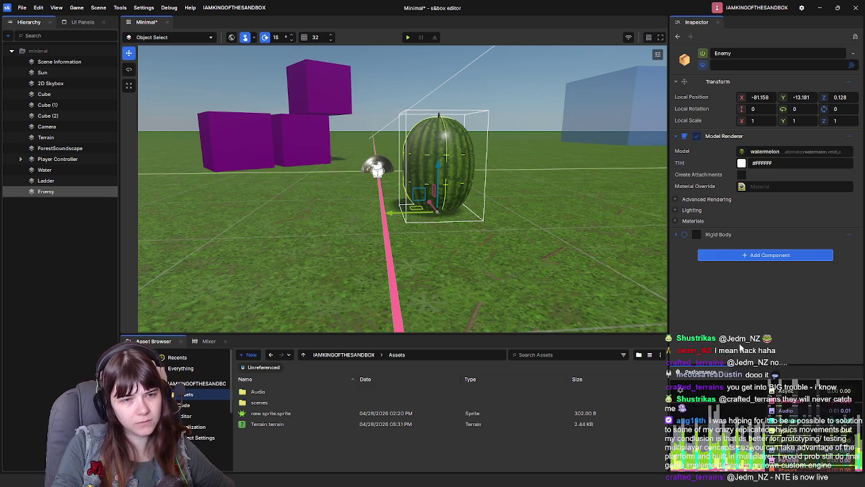
pyautogui.scroll(1, 826, 268)
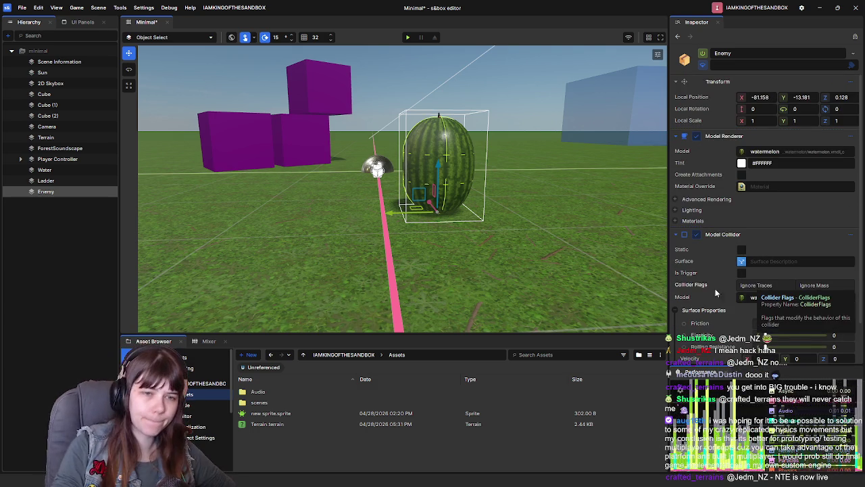
pyautogui.scroll(-1, 698, 289)
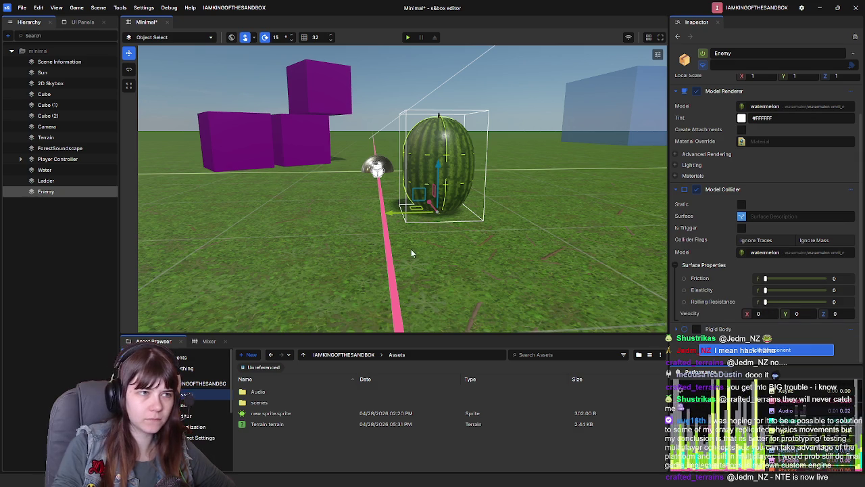
pyautogui.moveTo(477, 244)
pyautogui.mouseDown()
pyautogui.moveTo(433, 248)
pyautogui.moveTo(590, 250)
pyautogui.moveTo(432, 309)
pyautogui.moveTo(425, 303)
pyautogui.mouseUp()
pyautogui.hotkey('alt', 'Tab')
pyautogui.press('space')
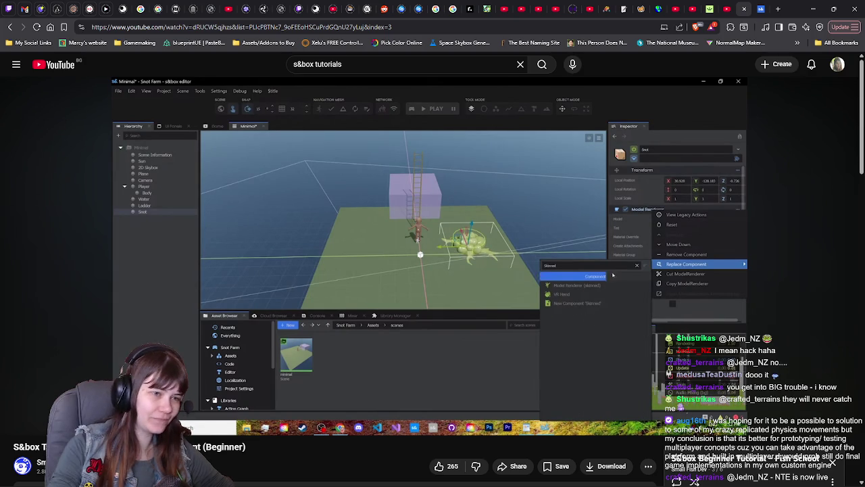
pyautogui.press('space')
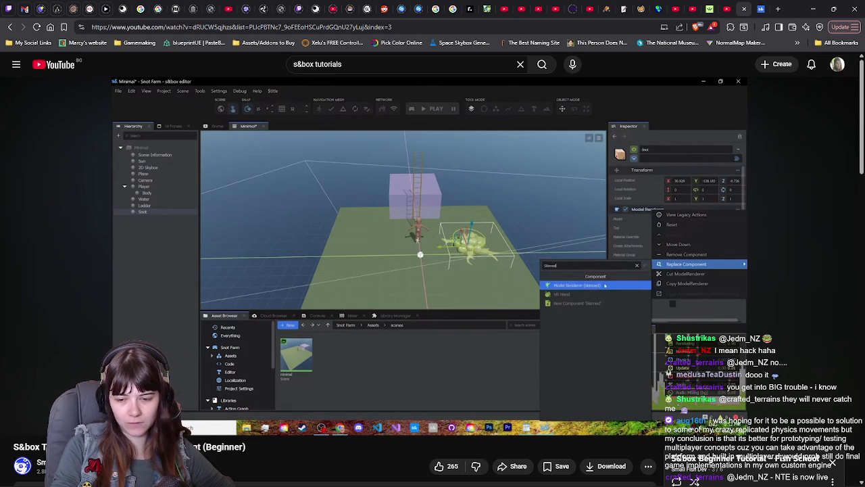
pyautogui.hotkey('alt', 'Tab')
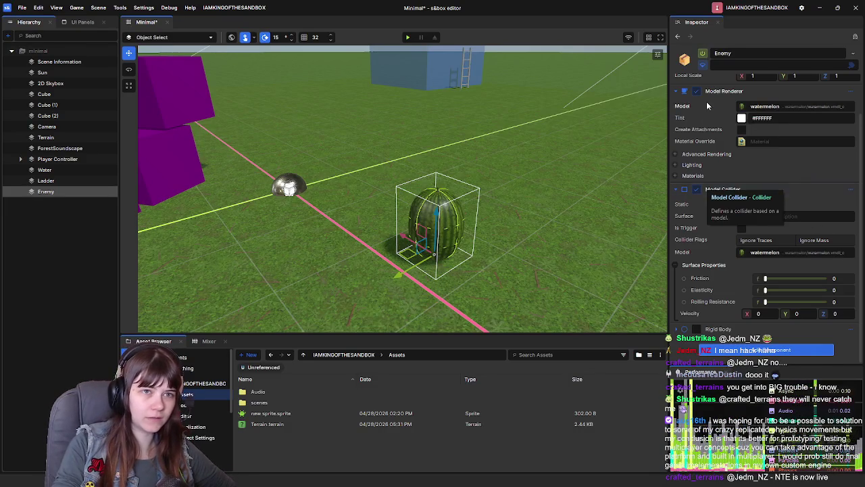
# Replace the Enemy's Model Renderer with Model Renderer (skinned).
pyautogui.scroll(2, 734, 192)
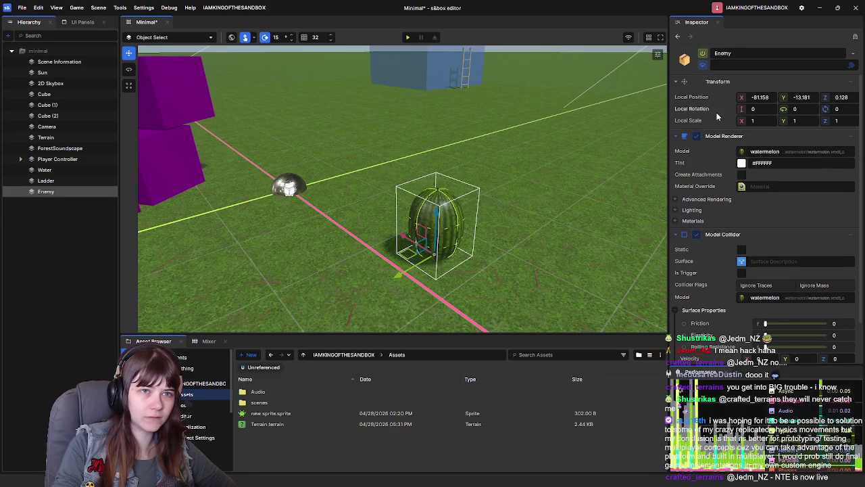
pyautogui.rightClick(748, 137)
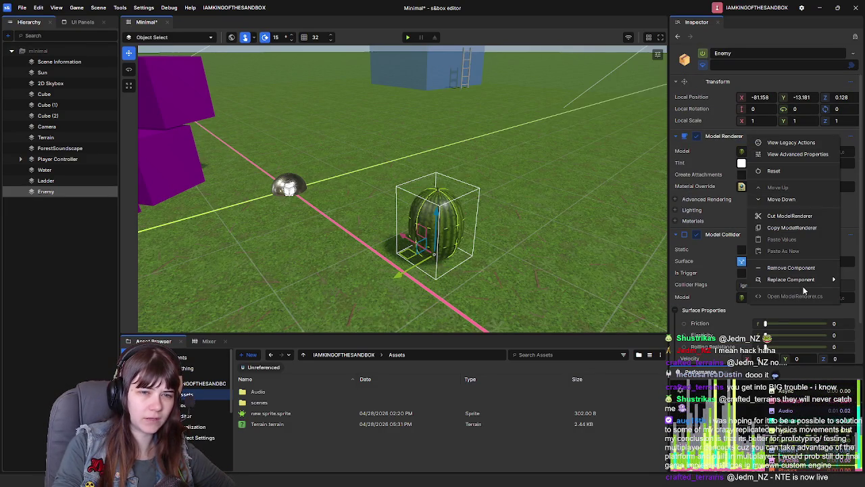
pyautogui.moveTo(807, 282)
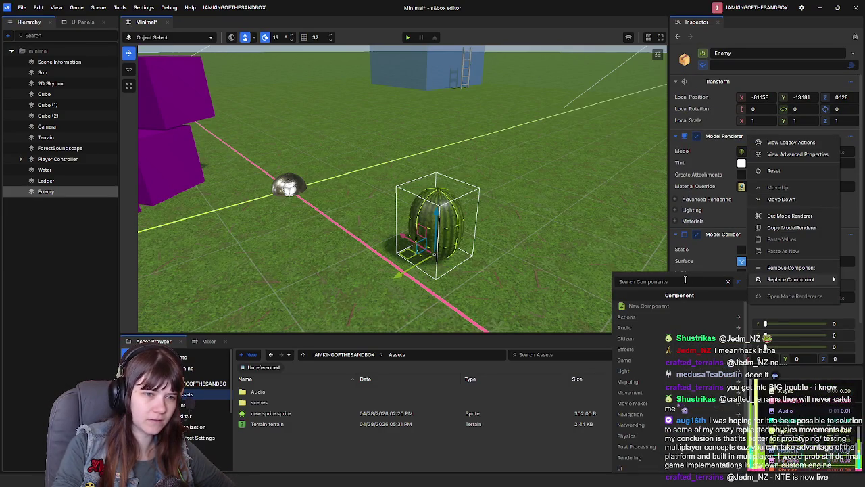
pyautogui.write('ski')
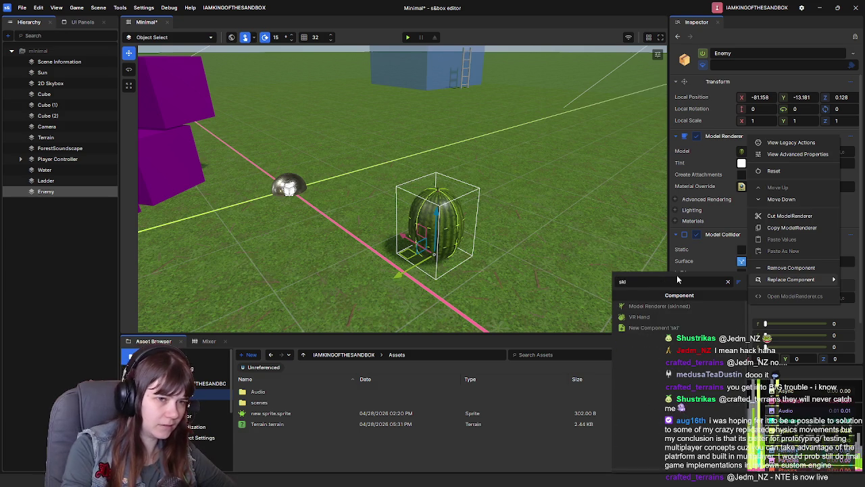
pyautogui.press('Down')
pyautogui.press('Return')
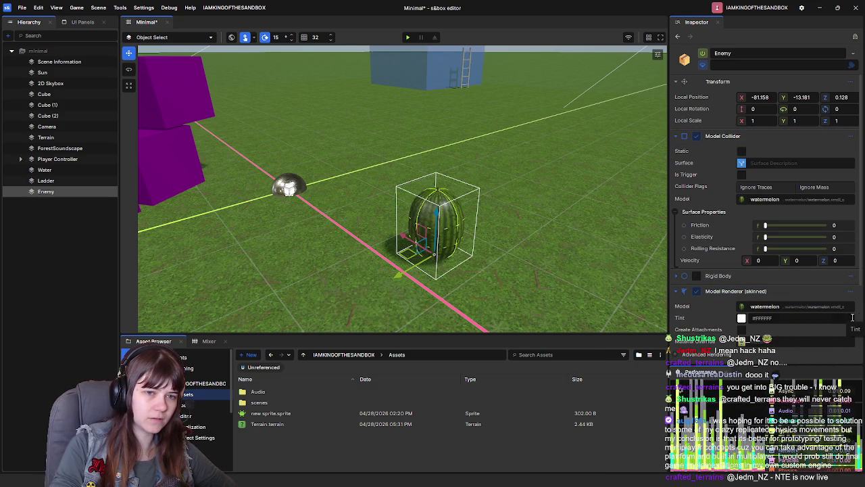
# Move Model Renderer (skinned) right under Transform and resume the YouTube tutorial.
pyautogui.moveTo(850, 292); pyautogui.dragTo(828, 143)
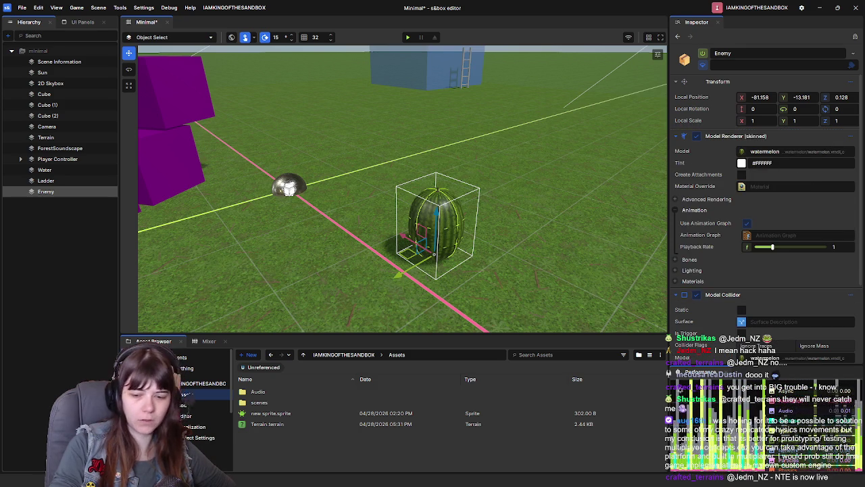
pyautogui.hotkey('alt', 'Tab')
pyautogui.press('space')
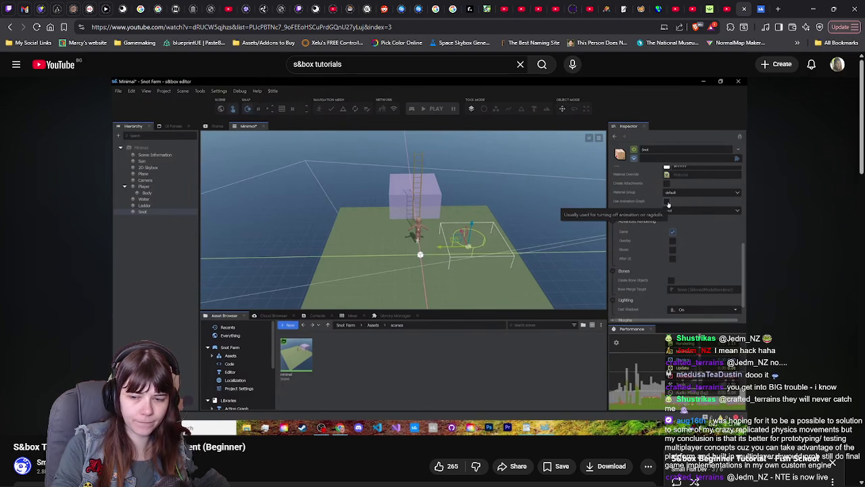
pyautogui.hotkey('alt', 'Tab')
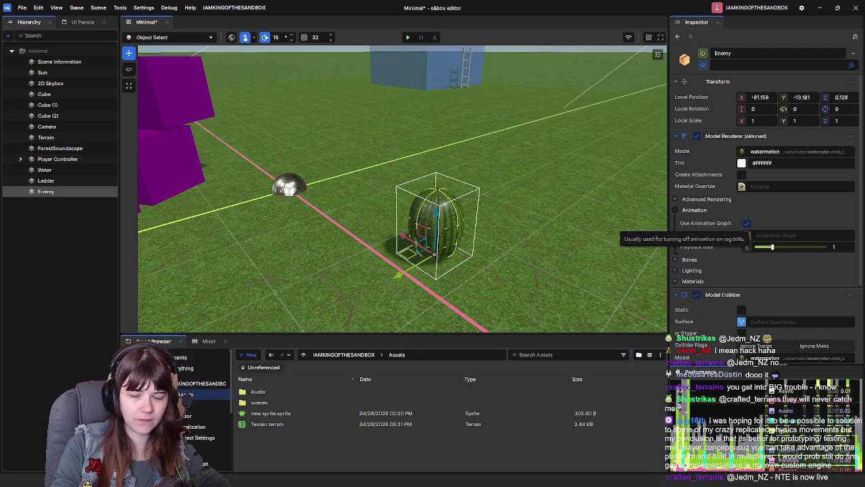
pyautogui.hotkey('alt', 'Tab')
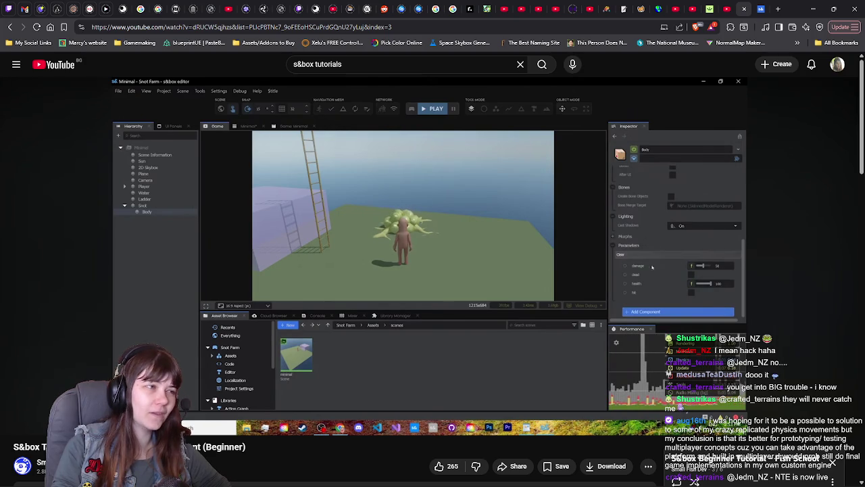
pyautogui.click(567, 269)
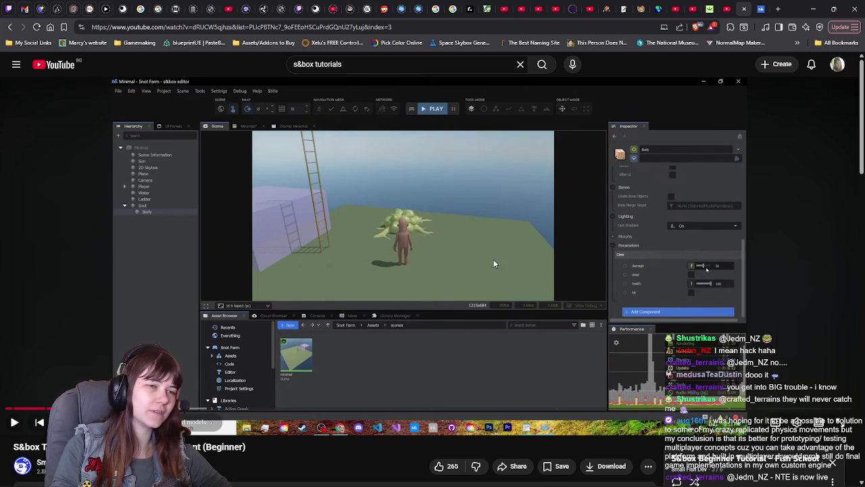
# Resume the tutorial and let it play to the UNITCOMPONENT and MULTIPLIERCOMPONENT sketch.
pyautogui.click(563, 252)
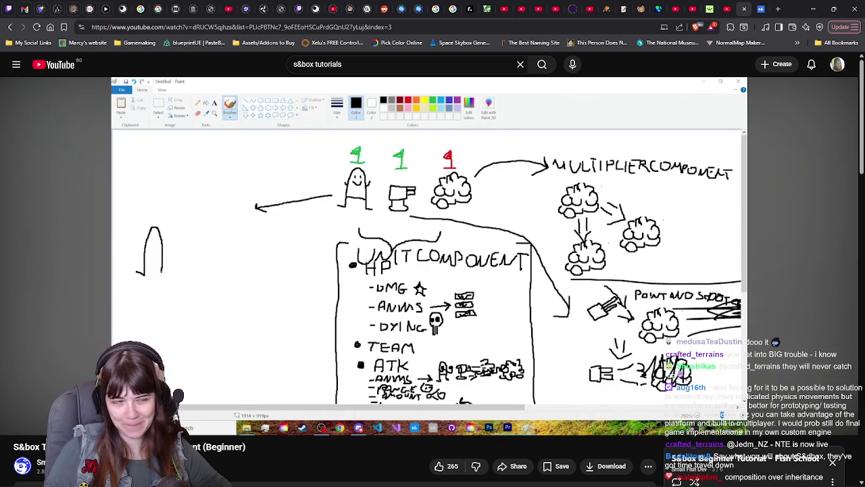
# Pause and resume the tutorial, then pause it on the Visual Studio snot_farm screen.
pyautogui.click(611, 228)
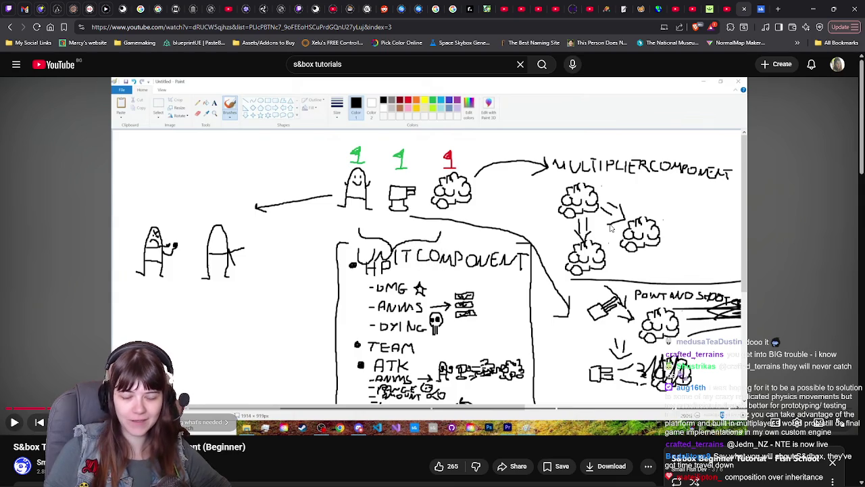
pyautogui.press('space')
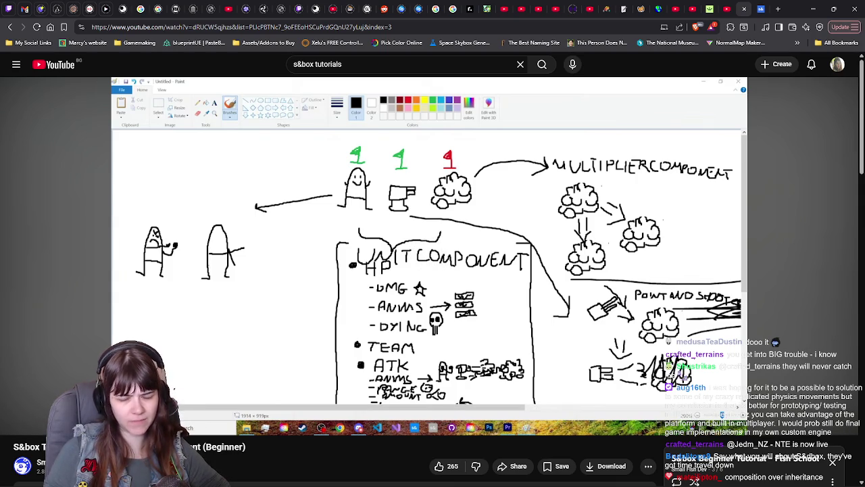
pyautogui.click(606, 219)
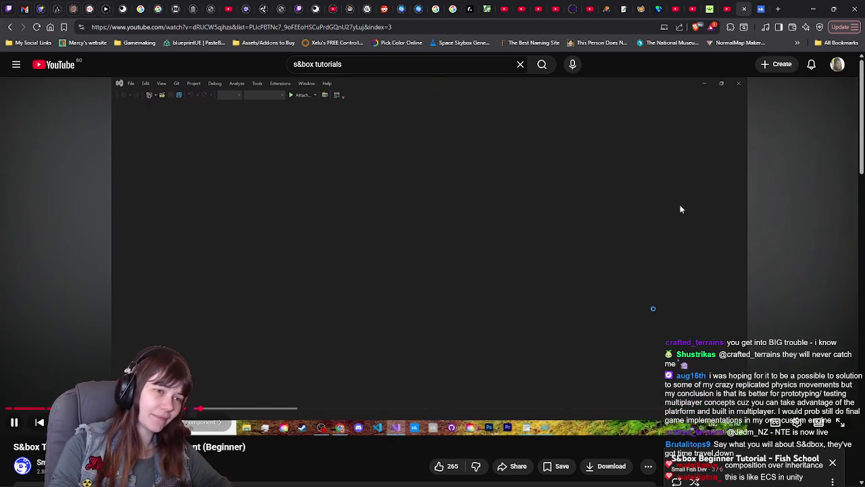
pyautogui.click(817, 117)
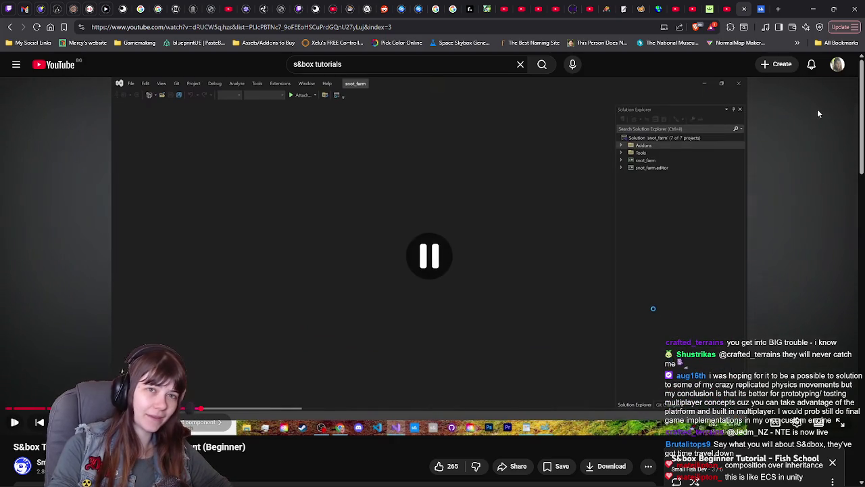
# Switch between the s&box editor and the YouTube tutorial, scrolling each, and return to the editor.
pyautogui.moveTo(541, 484)
pyautogui.click(273, 476)
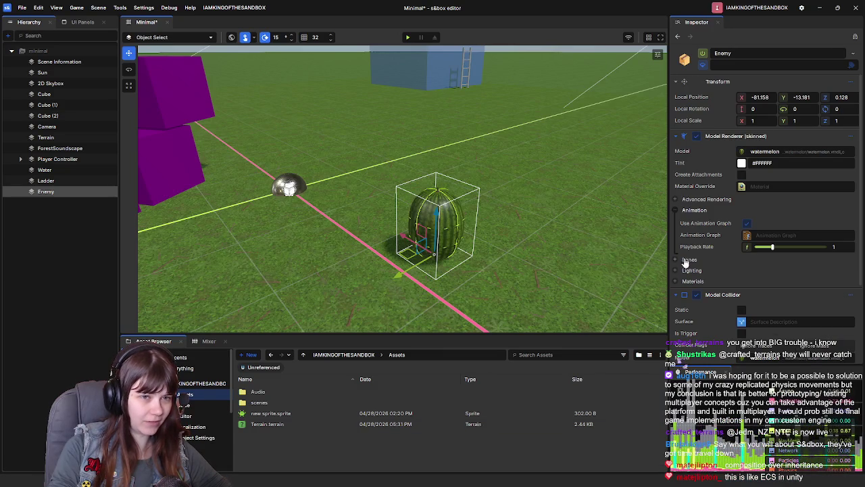
pyautogui.scroll(-3, 710, 264)
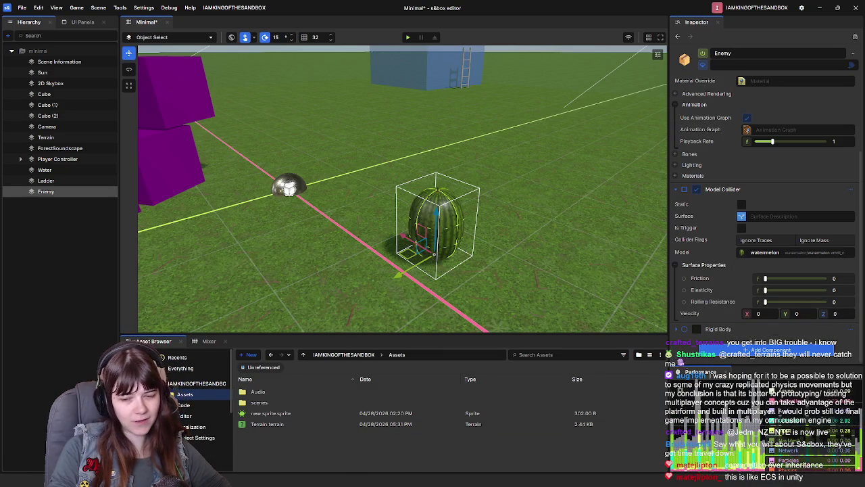
pyautogui.hotkey('alt', 'Tab')
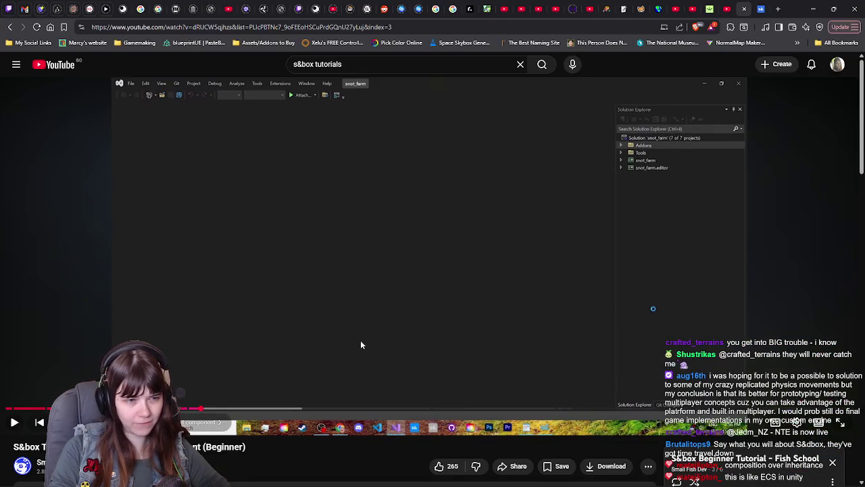
pyautogui.scroll(-3, 312, 330)
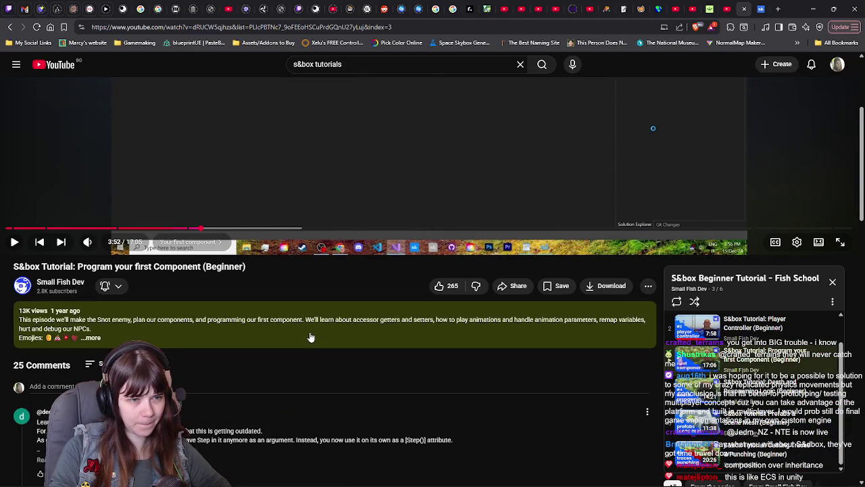
pyautogui.scroll(3, 349, 320)
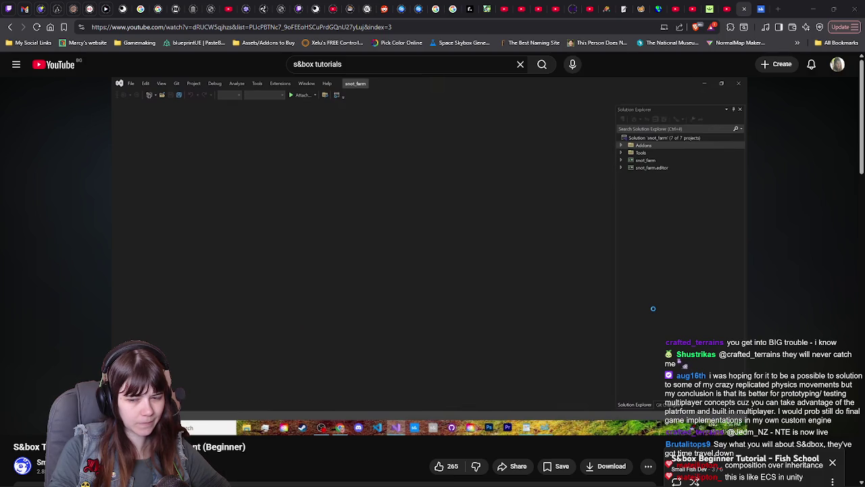
pyautogui.hotkey('alt', 'Tab')
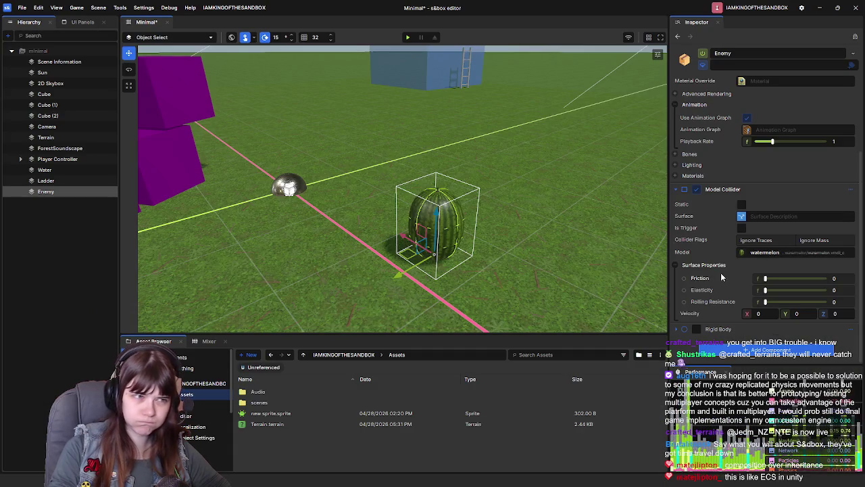
# Raise the watermelon Enemy to Z 41.668, playtest the scene, and leave play mode.
pyautogui.moveTo(435, 219); pyautogui.dragTo(434, 76)
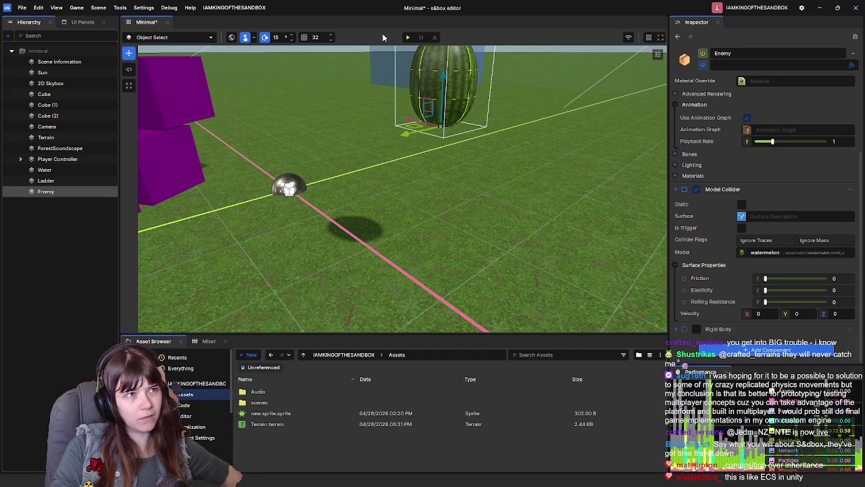
pyautogui.click(407, 37)
pyautogui.press('w')
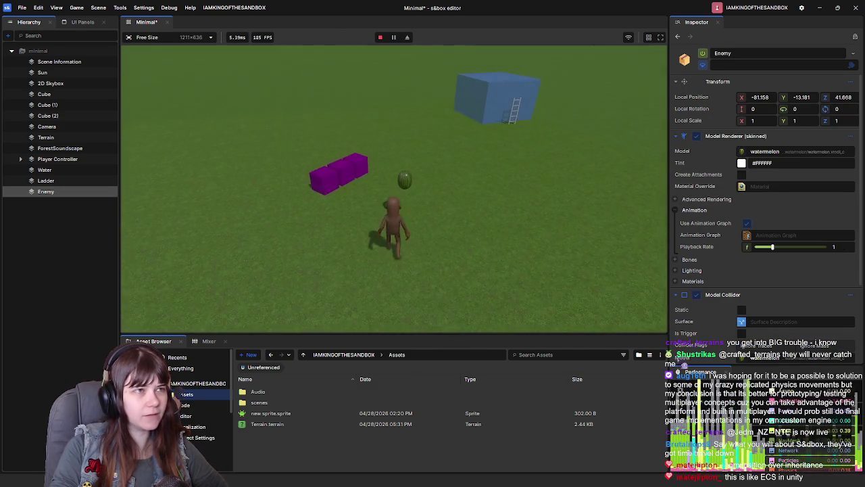
pyautogui.press('Escape')
pyautogui.click(215, 306)
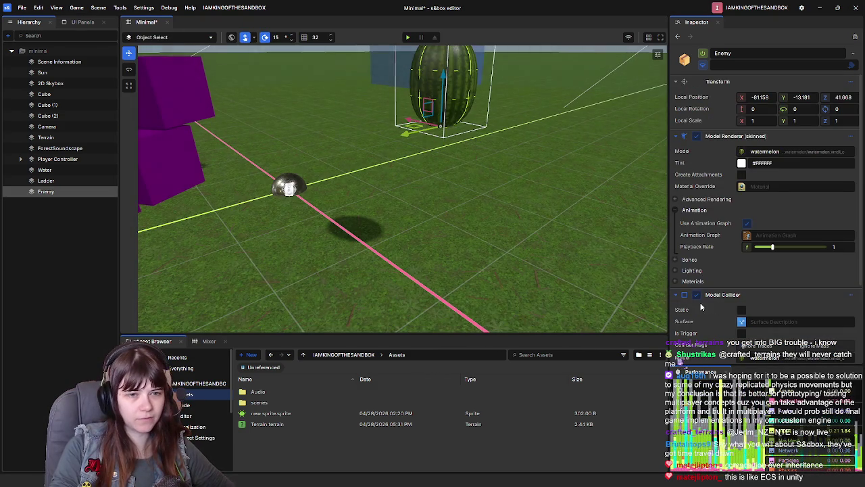
pyautogui.scroll(-3, 704, 308)
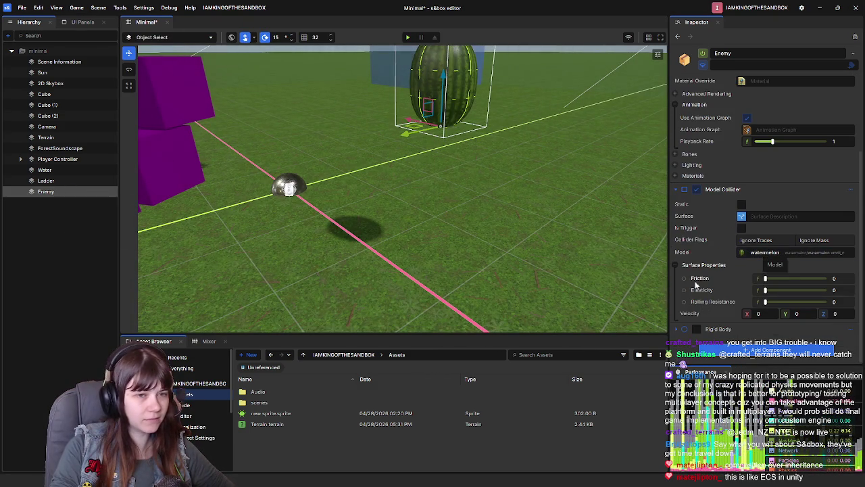
# Enable the Enemy's Rigid Body, playtest again, and return to the editor.
pyautogui.click(697, 329)
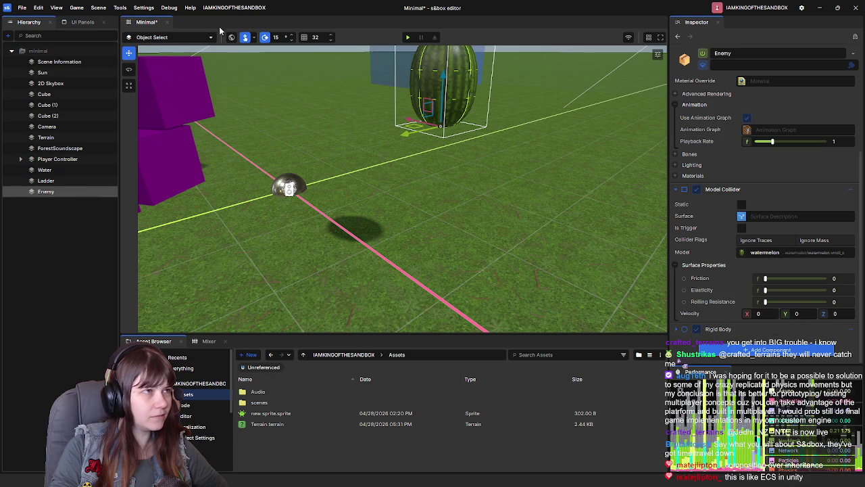
pyautogui.click(408, 39)
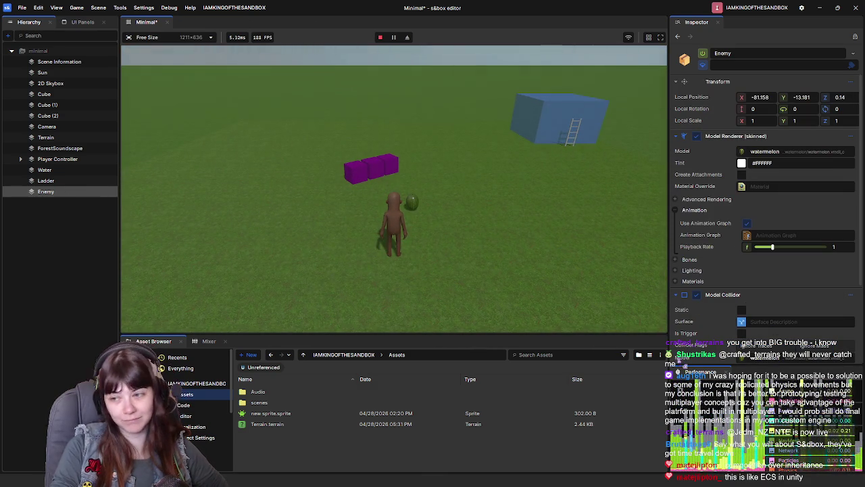
pyautogui.press('Escape')
pyautogui.click(193, 300)
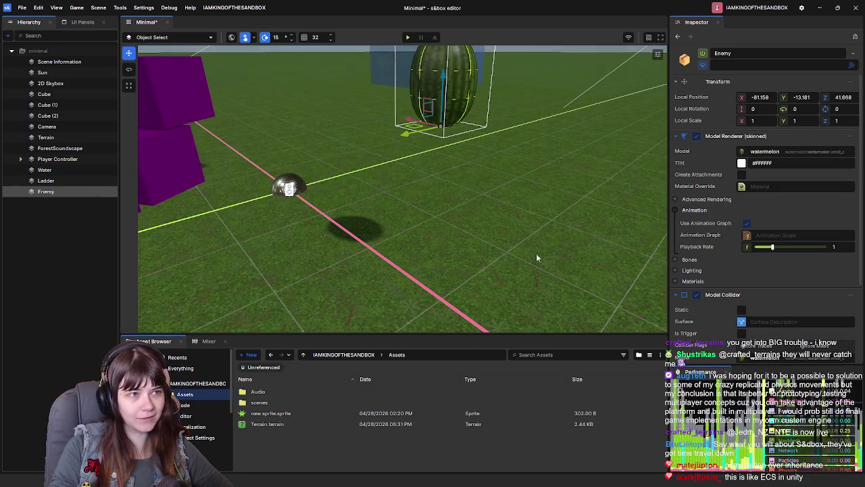
pyautogui.scroll(-3, 724, 265)
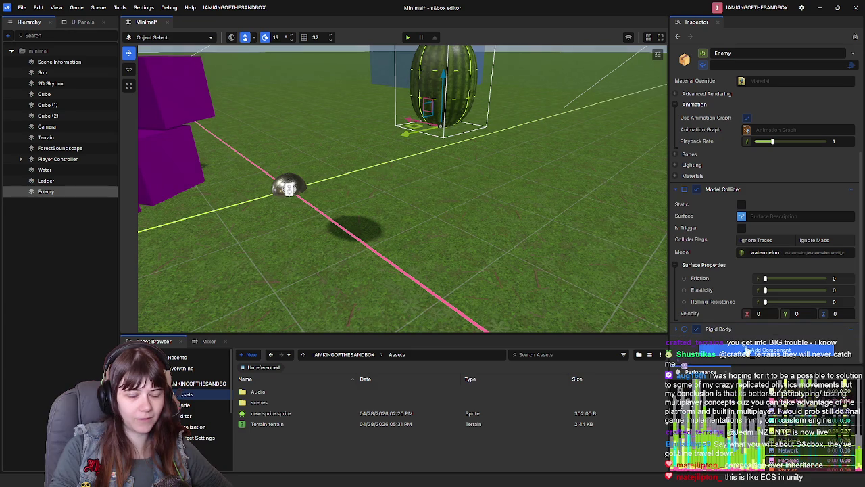
pyautogui.click(744, 347)
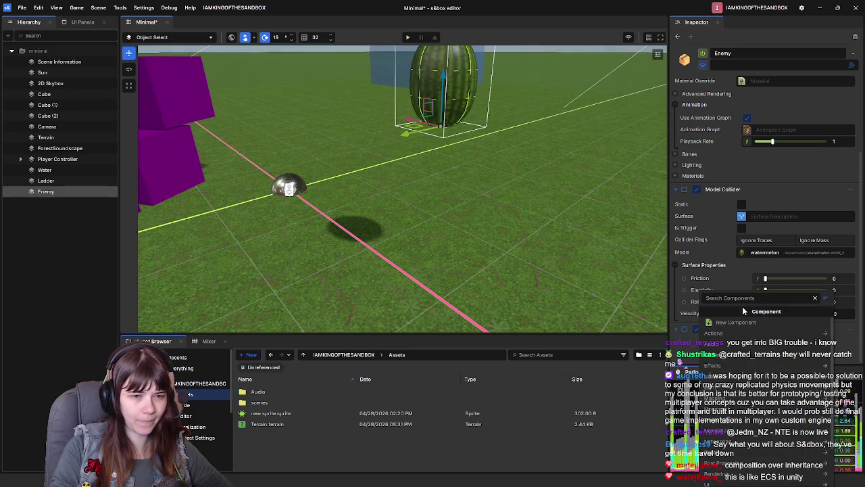
pyautogui.click(737, 357)
pyautogui.click(708, 311)
pyautogui.write('dmg')
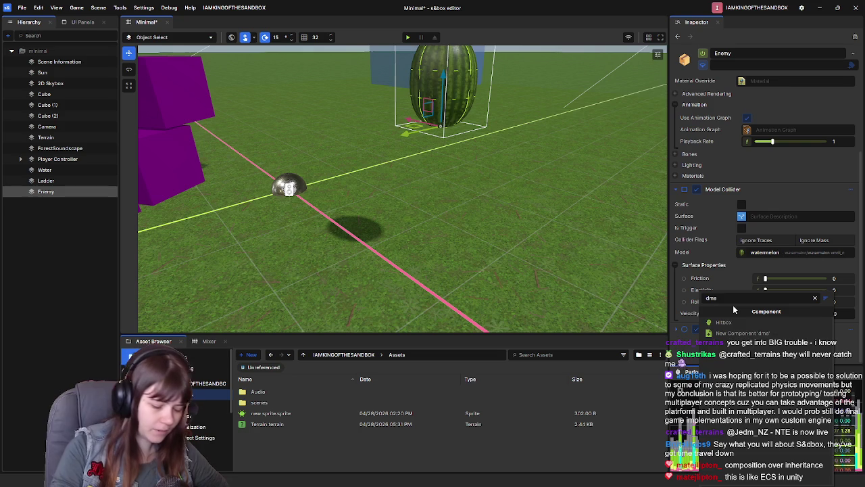
pyautogui.press('BackSpace')
pyautogui.press('BackSpace')
pyautogui.write('ama')
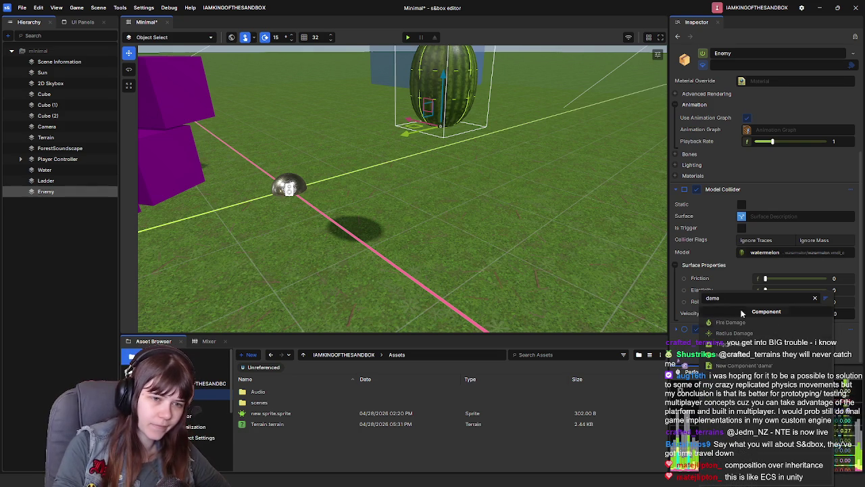
pyautogui.write('ge')
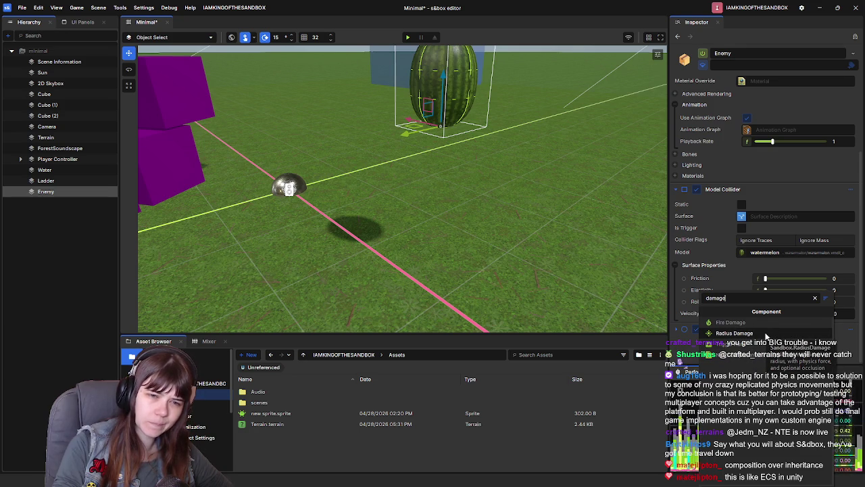
pyautogui.click(815, 297)
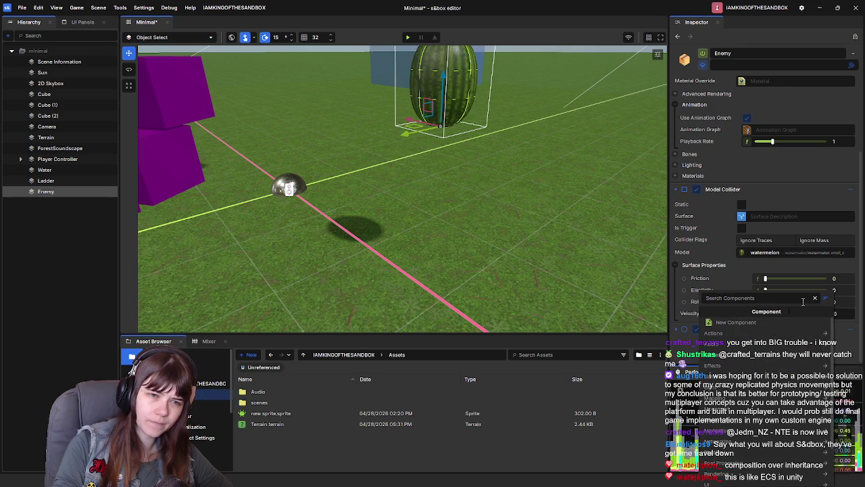
pyautogui.click(689, 359)
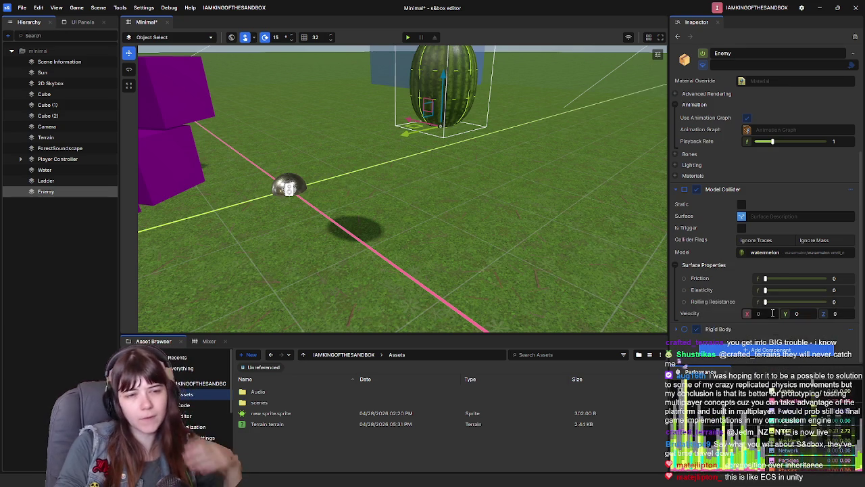
pyautogui.click(743, 229)
pyautogui.scroll(-2, 743, 270)
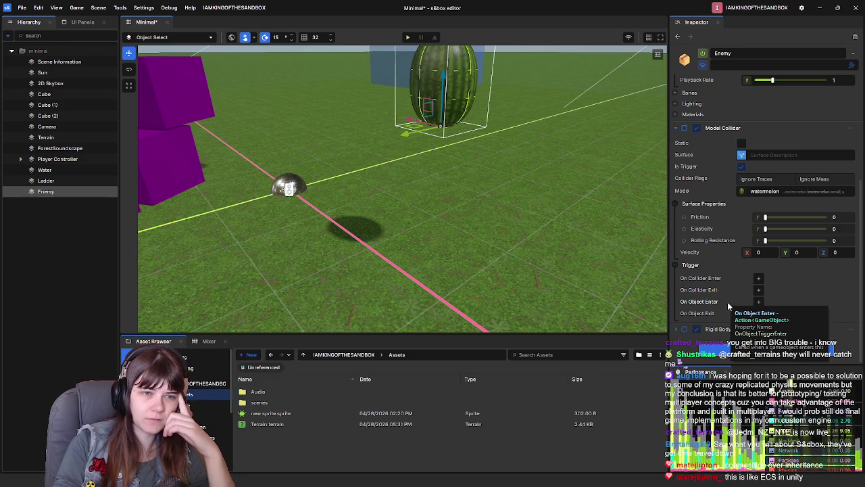
pyautogui.scroll(2, 730, 250)
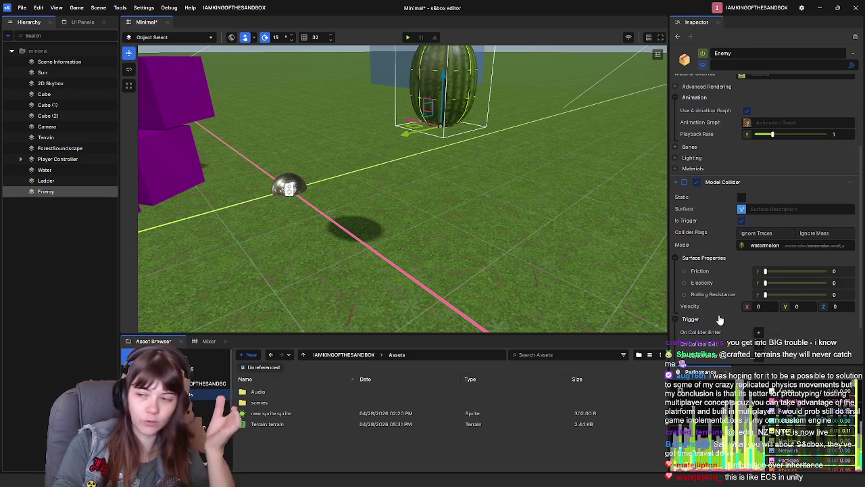
pyautogui.scroll(1, 720, 300)
pyautogui.scroll(-2, 725, 263)
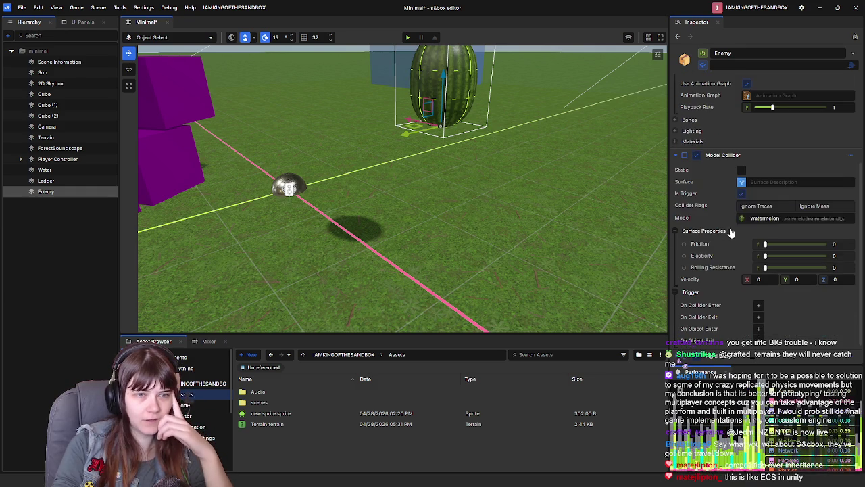
pyautogui.click(741, 196)
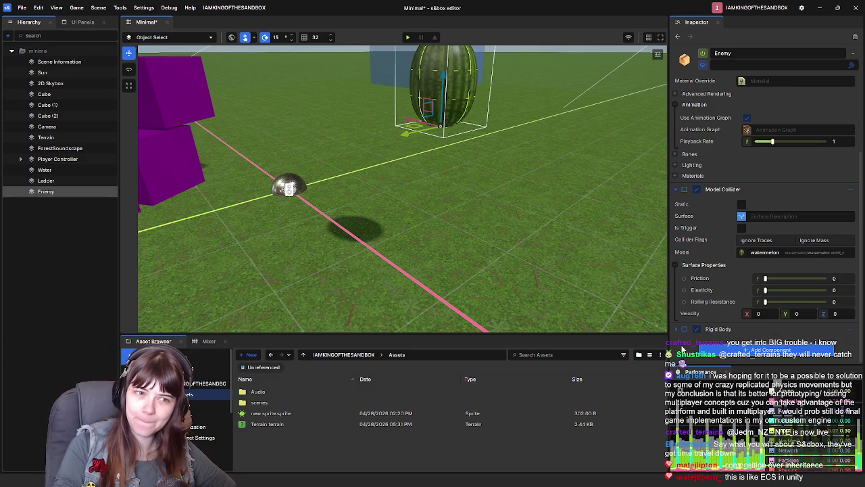
pyautogui.scroll(-5, 466, 264)
pyautogui.scroll(5, 463, 255)
# Create a new Cube from the Hierarchy, keeping the name Cube, and set its Z position to 25.
pyautogui.moveTo(468, 256)
pyautogui.mouseDown()
pyautogui.moveTo(351, 260)
pyautogui.moveTo(386, 270)
pyautogui.mouseUp()
pyautogui.rightClick(37, 245)
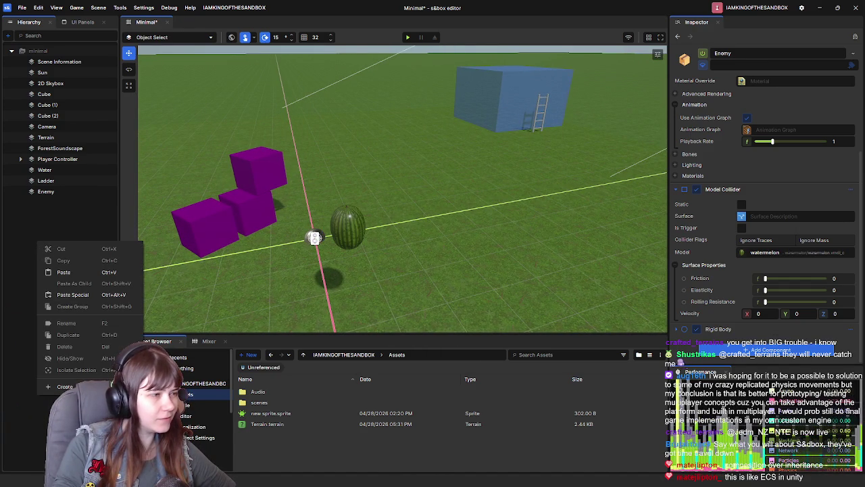
pyautogui.moveTo(65, 387)
pyautogui.click(233, 399)
pyautogui.press('Return')
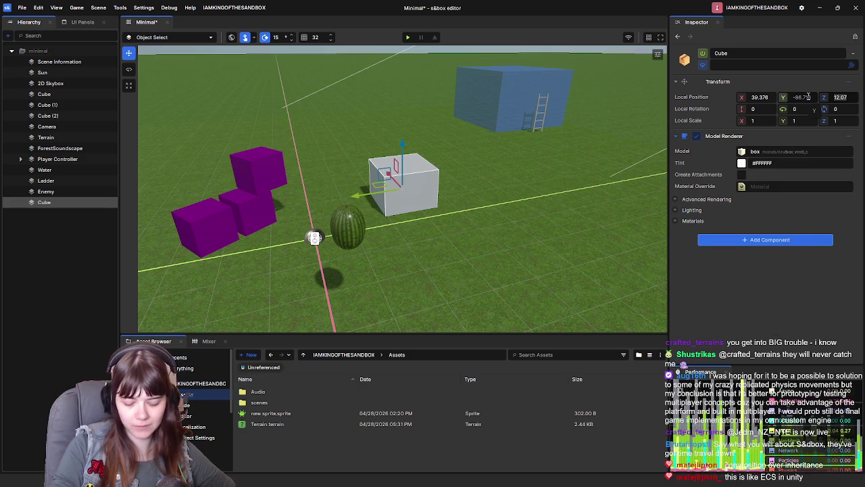
pyautogui.write('25')
pyautogui.press('Return')
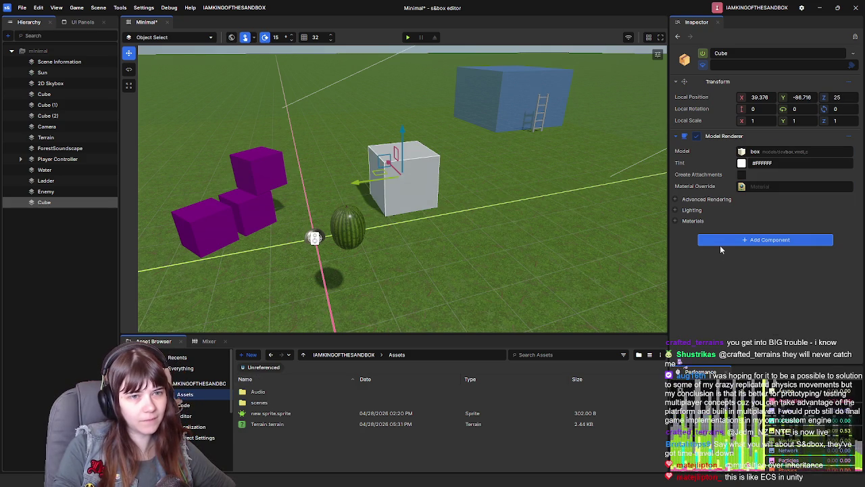
pyautogui.click(722, 243)
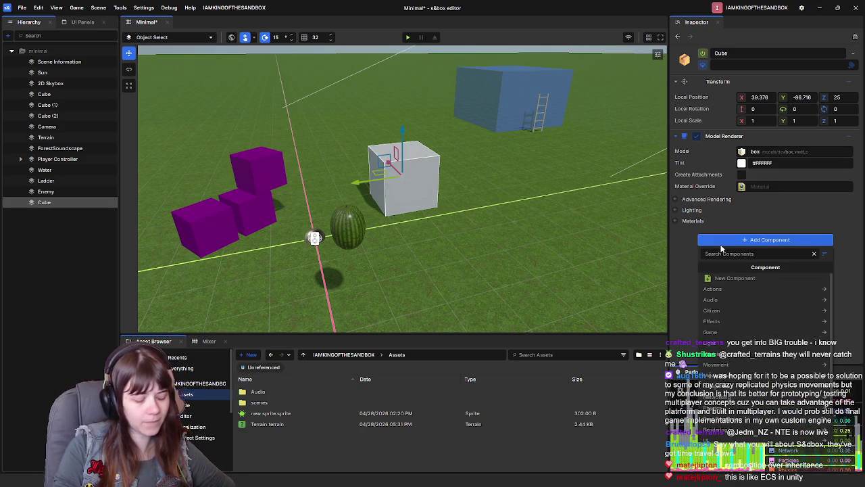
# Add a Collider - Box to the Cube with size 50, then drag its X scale.
pyautogui.write('box')
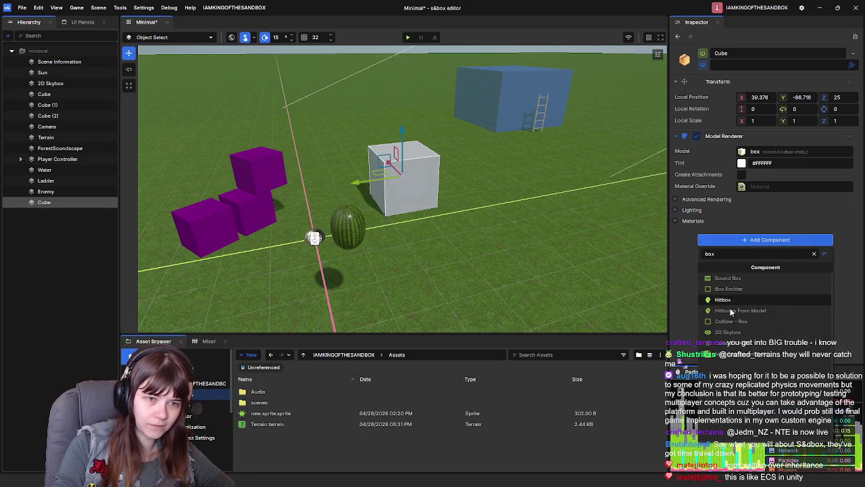
pyautogui.click(750, 323)
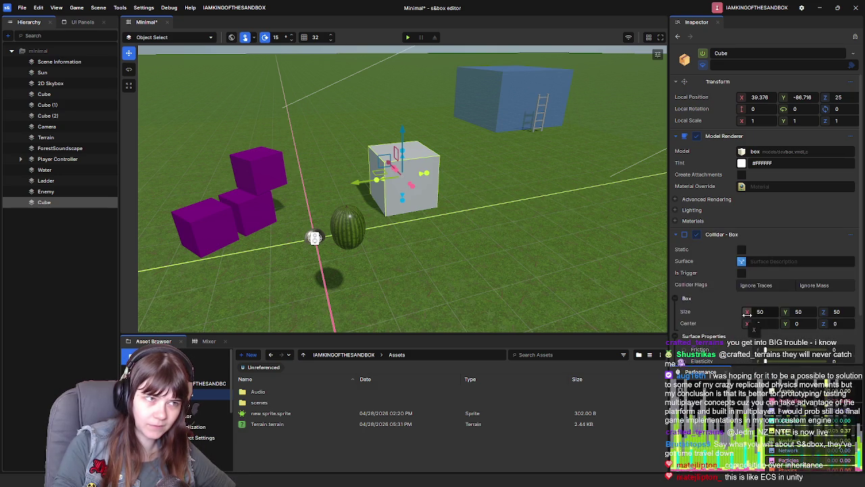
pyautogui.moveTo(746, 311); pyautogui.dragTo(766, 312)
pyautogui.moveTo(772, 312); pyautogui.dragTo(730, 311)
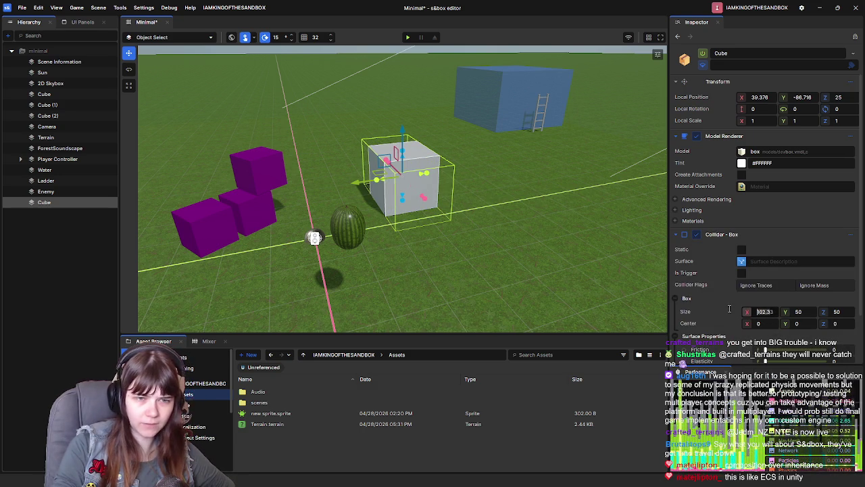
pyautogui.write('50')
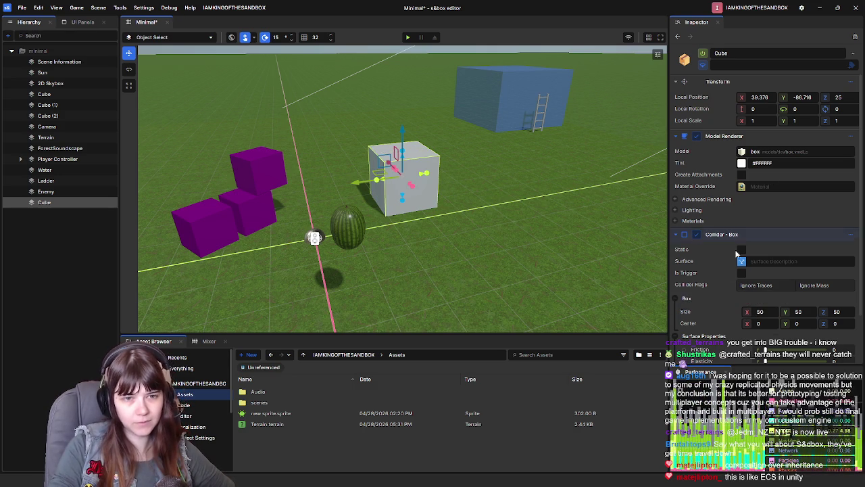
pyautogui.moveTo(741, 120); pyautogui.dragTo(686, 120)
# Make the cube thinner along X and set its Z scale to 2.
pyautogui.moveTo(450, 233); pyautogui.dragTo(482, 244)
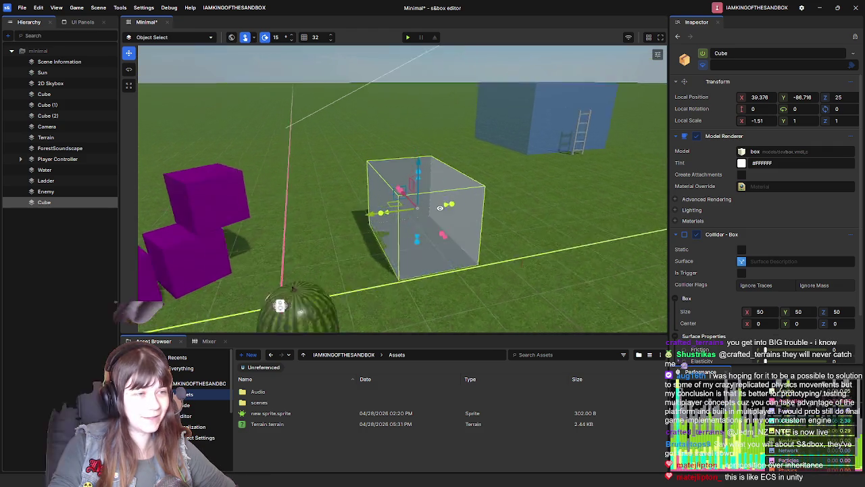
pyautogui.scroll(-2, 481, 246)
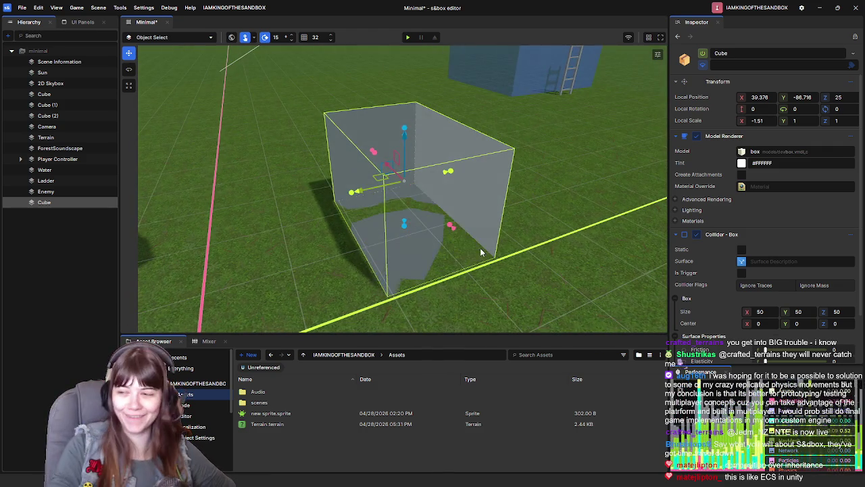
pyautogui.scroll(3, 493, 233)
pyautogui.scroll(3, 497, 227)
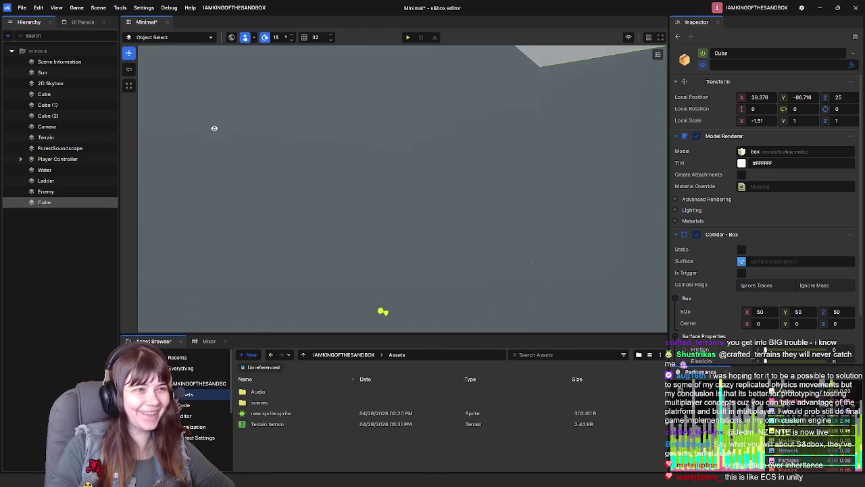
pyautogui.scroll(-6, 184, 133)
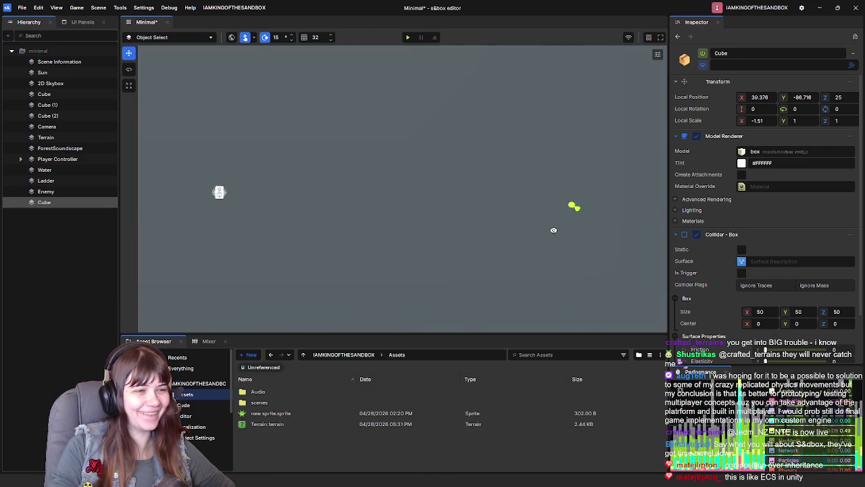
pyautogui.moveTo(368, 186); pyautogui.dragTo(483, 177)
pyautogui.moveTo(746, 121); pyautogui.dragTo(753, 120)
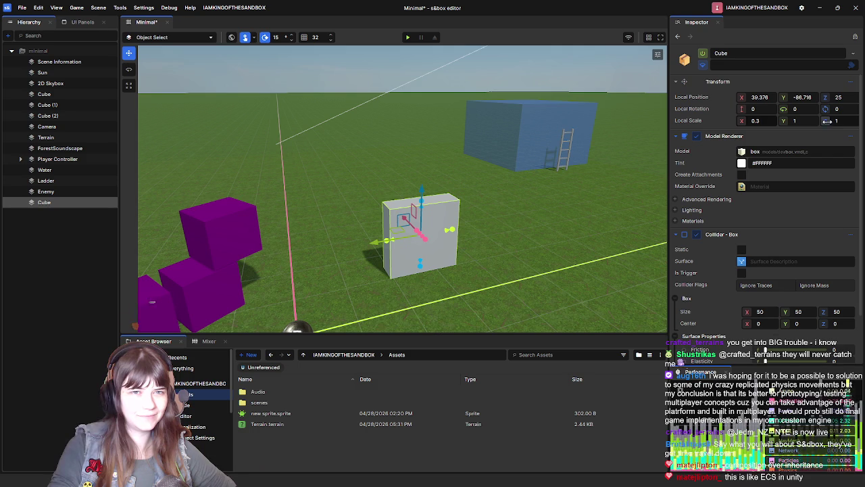
pyautogui.moveTo(837, 120); pyautogui.dragTo(848, 121)
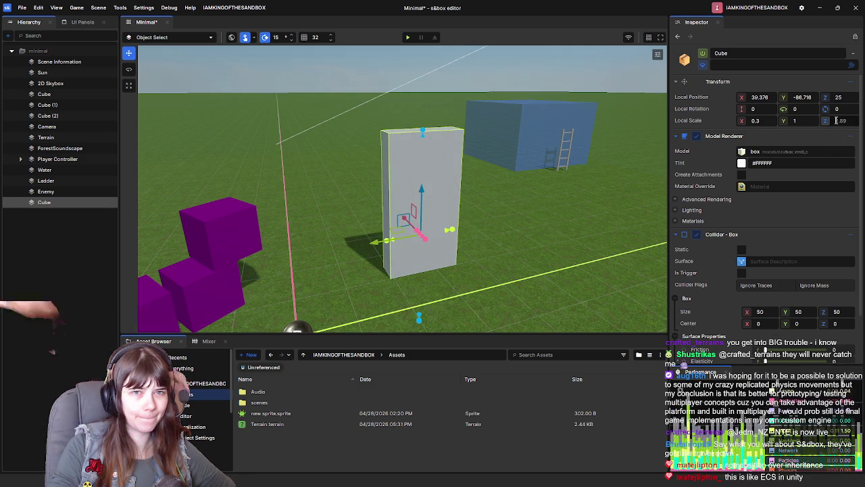
pyautogui.write('2')
pyautogui.press('Return')
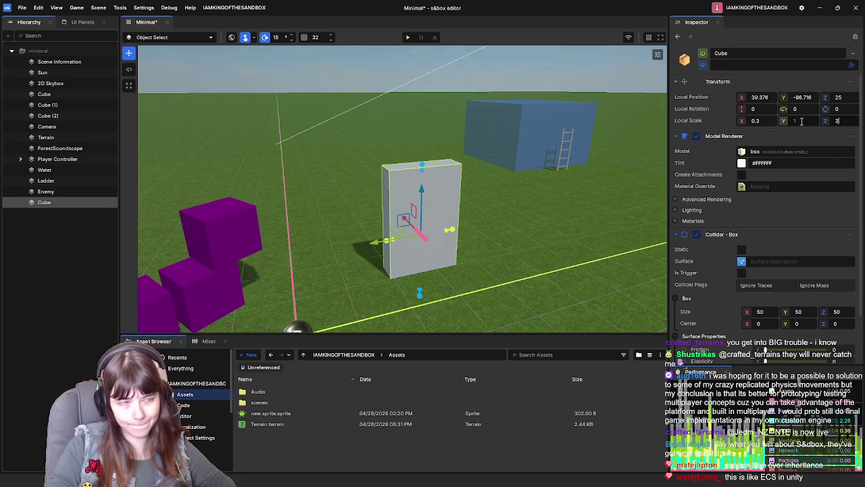
# Lift the tall slab to Z position 50 and orbit around it.
pyautogui.write('50')
pyautogui.press('Return')
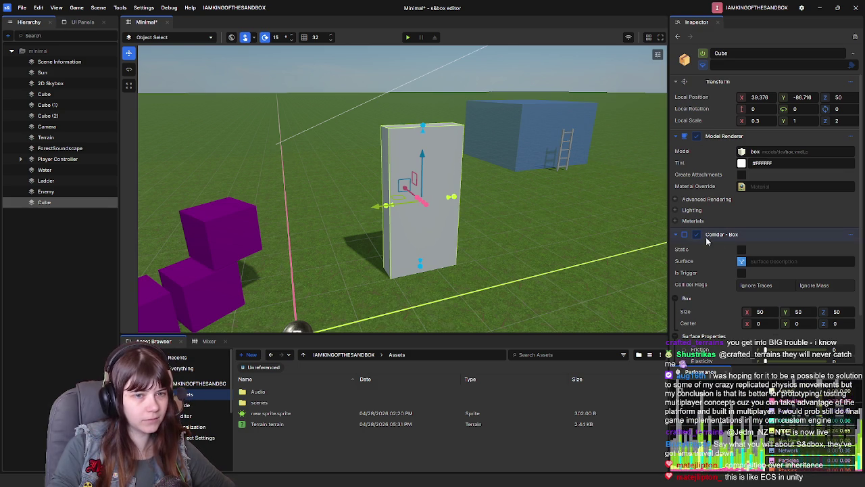
pyautogui.moveTo(479, 227)
pyautogui.mouseDown()
pyautogui.moveTo(525, 219)
pyautogui.moveTo(493, 237)
pyautogui.moveTo(421, 241)
pyautogui.mouseUp()
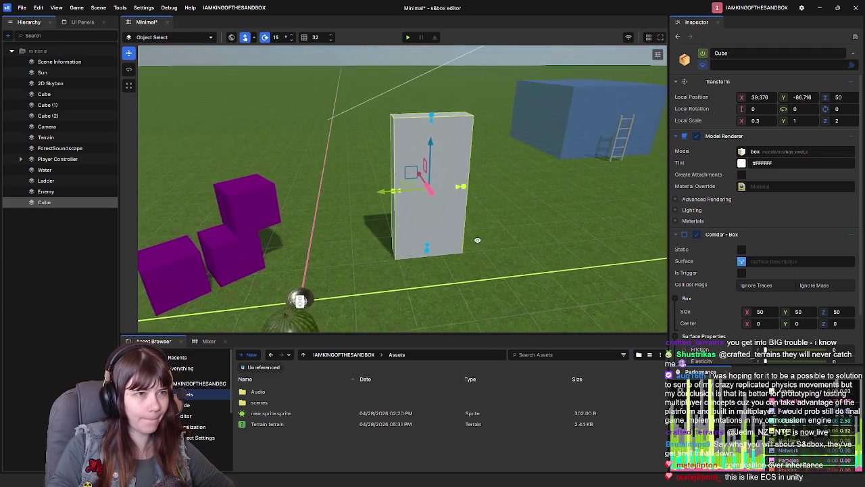
pyautogui.scroll(-3, 699, 283)
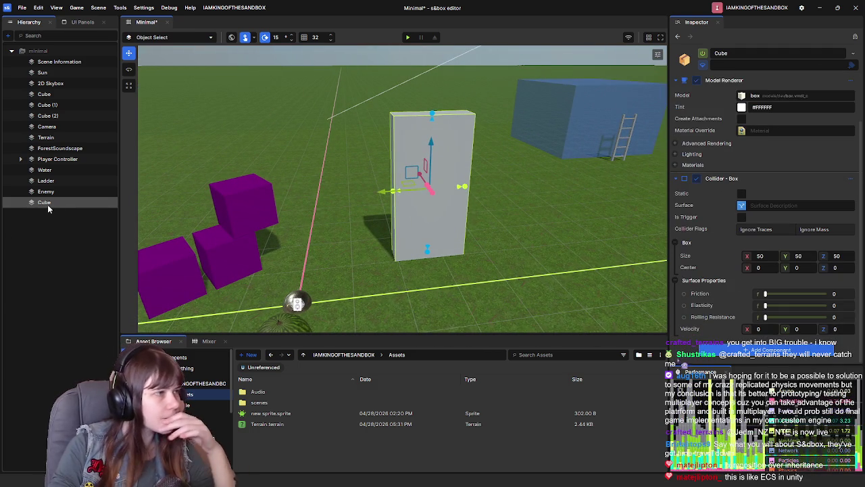
# Rename the Cube to Door.
pyautogui.press('F2')
pyautogui.write('Door')
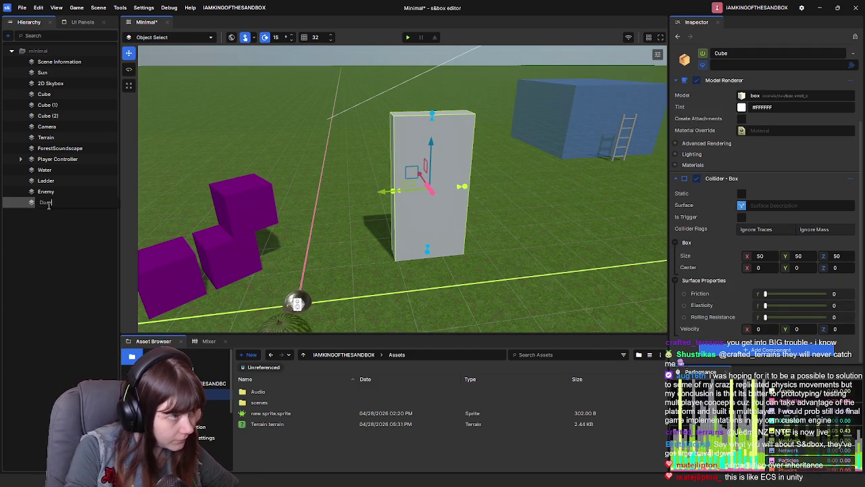
pyautogui.press('Return')
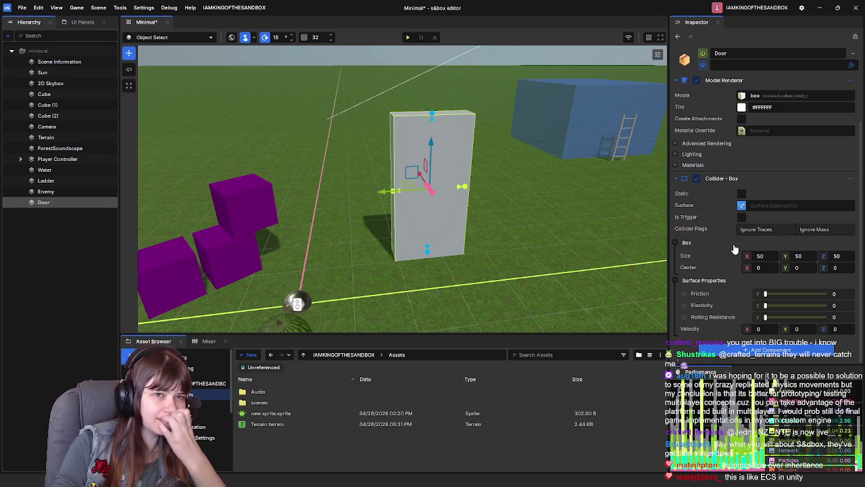
# Enable Is Trigger on the Door's Collider - Box.
pyautogui.click(739, 218)
pyautogui.scroll(-2, 739, 223)
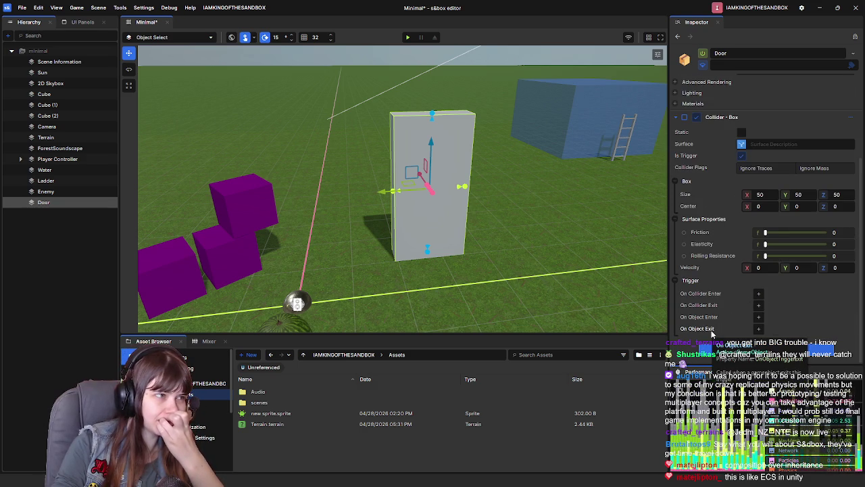
pyautogui.scroll(4, 711, 331)
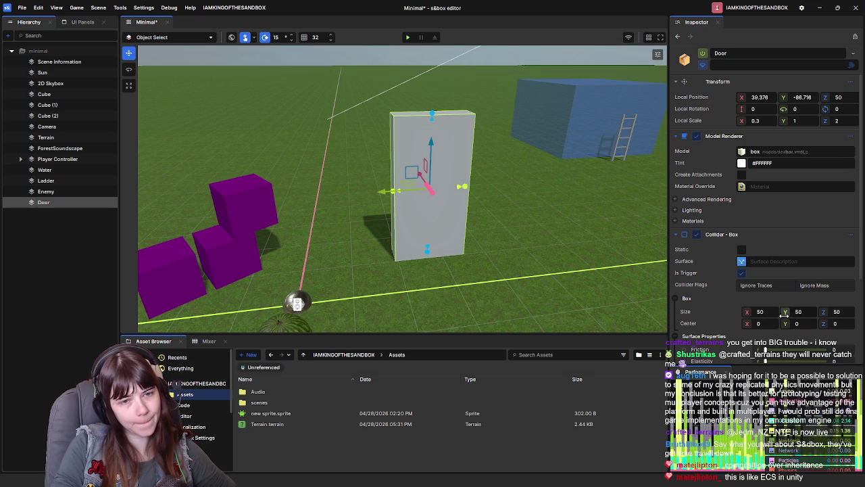
# Set the collider's X and Y size to 100 and thin the Door to X scale 0.25.
pyautogui.doubleClick(806, 310)
pyautogui.write('1000')
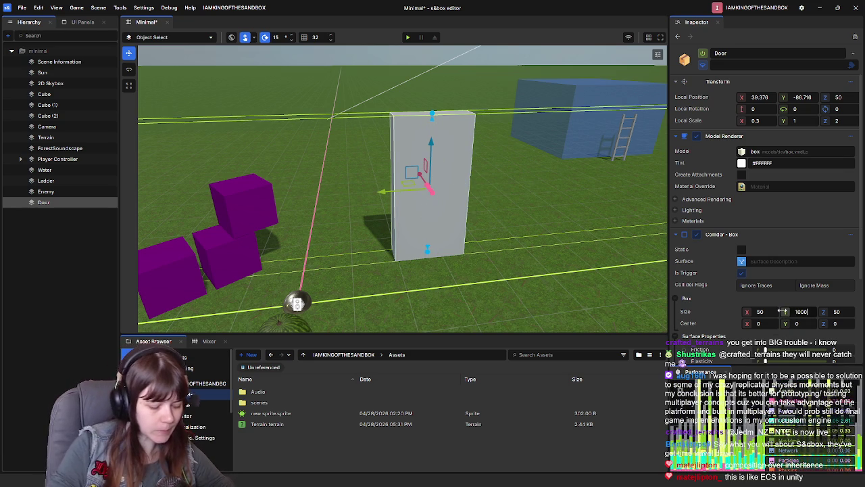
pyautogui.press('BackSpace')
pyautogui.doubleClick(758, 311)
pyautogui.write('100')
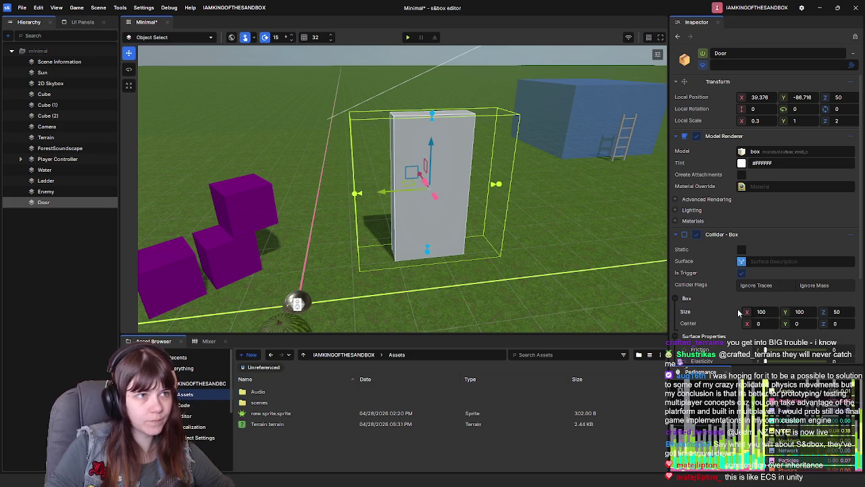
pyautogui.moveTo(480, 204)
pyautogui.mouseDown()
pyautogui.moveTo(439, 201)
pyautogui.moveTo(479, 204)
pyautogui.moveTo(494, 195)
pyautogui.moveTo(446, 206)
pyautogui.moveTo(452, 216)
pyautogui.moveTo(439, 234)
pyautogui.mouseUp()
pyautogui.click(763, 120)
pyautogui.press('BackSpace')
pyautogui.write('25')
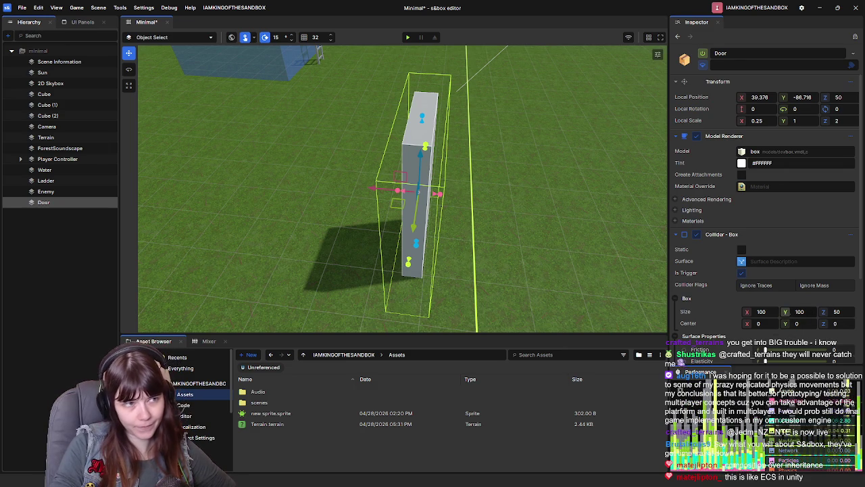
# Resize the trigger collider to 200 × 50 × 50 and save the scene with Ctrl+S.
pyautogui.moveTo(783, 312); pyautogui.dragTo(785, 311)
pyautogui.doubleClick(814, 310)
pyautogui.write('100')
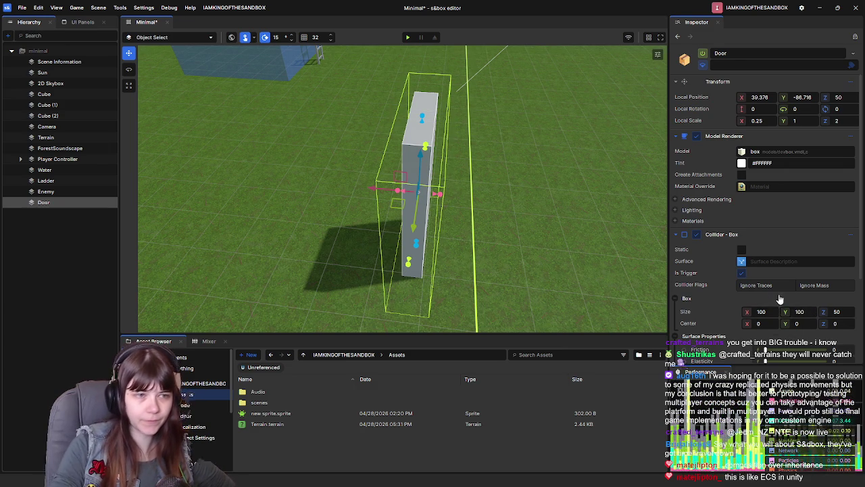
pyautogui.moveTo(747, 312); pyautogui.dragTo(764, 313)
pyautogui.doubleClick(775, 311)
pyautogui.write('150')
pyautogui.moveTo(521, 264)
pyautogui.mouseDown()
pyautogui.moveTo(434, 231)
pyautogui.moveTo(190, 184)
pyautogui.moveTo(504, 260)
pyautogui.moveTo(506, 283)
pyautogui.mouseUp()
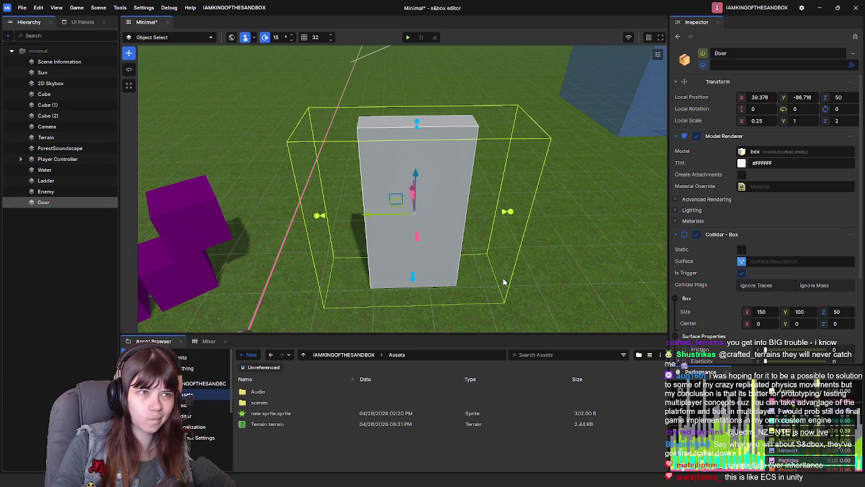
pyautogui.doubleClick(799, 311)
pyautogui.write('50')
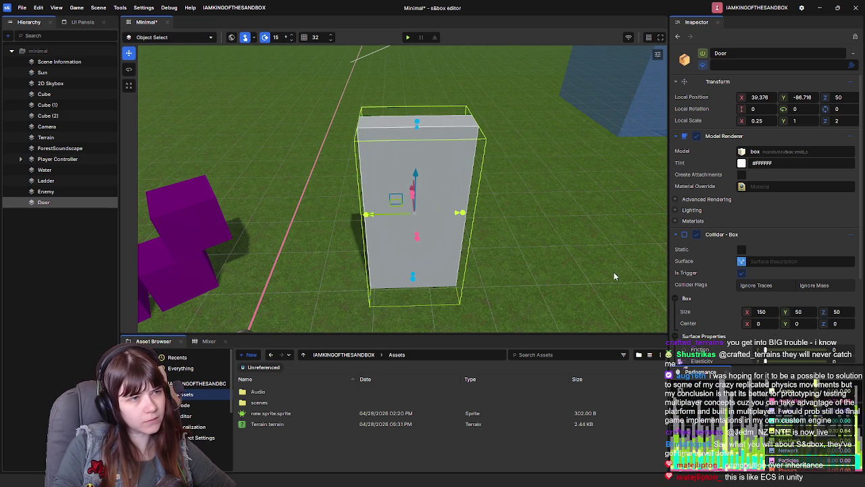
pyautogui.doubleClick(761, 311)
pyautogui.write('200')
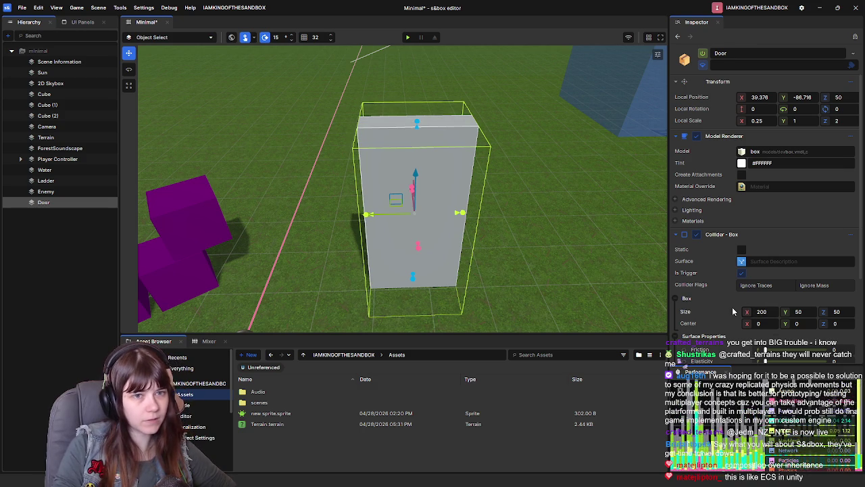
pyautogui.scroll(-3, 701, 271)
pyautogui.hotkey('ctrl', 's')
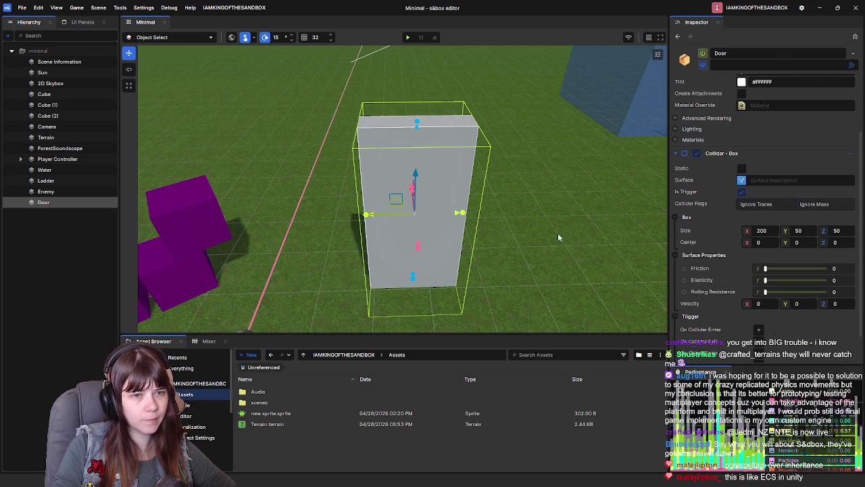
# Add an action under the Trigger's On Collider Enter event and open its Action Graph.
pyautogui.scroll(-1, 727, 304)
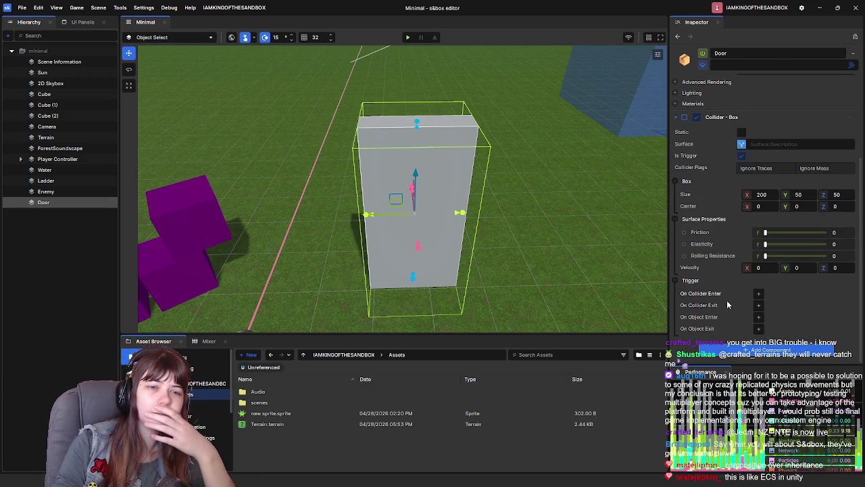
pyautogui.click(759, 302)
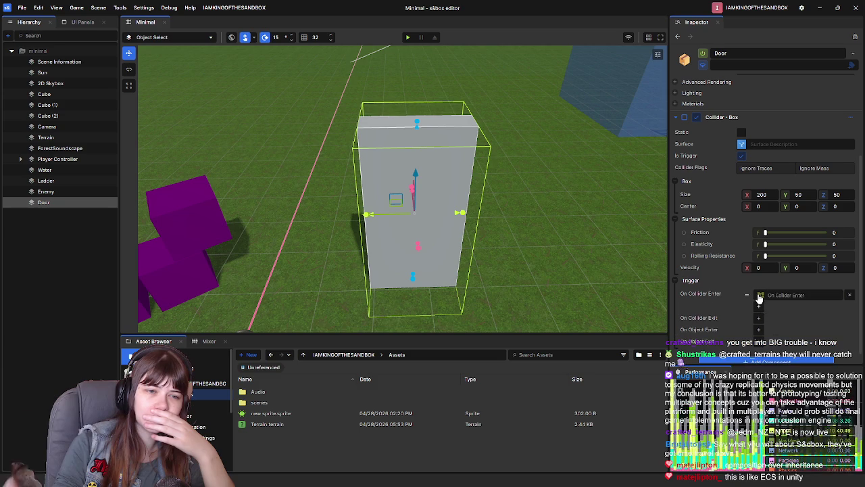
pyautogui.scroll(-1, 758, 298)
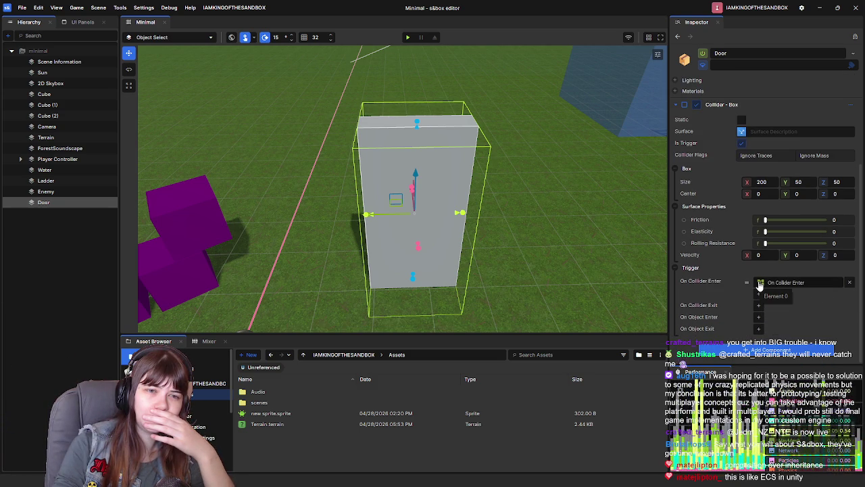
pyautogui.click(760, 283)
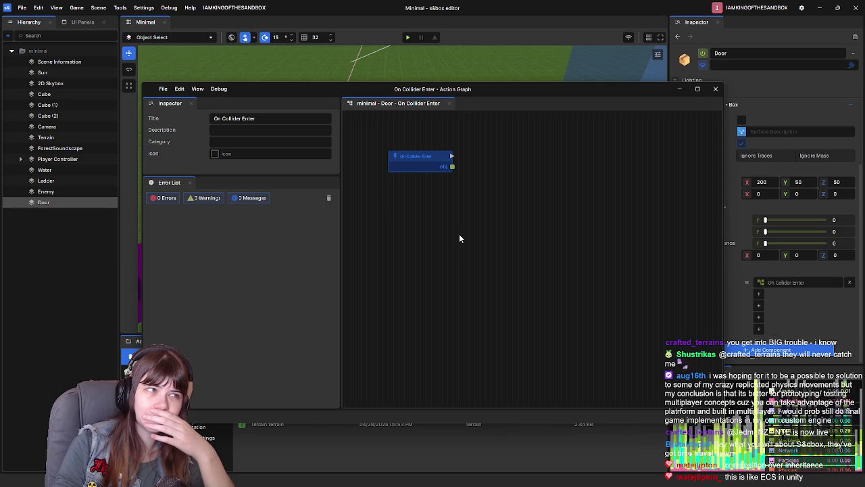
pyautogui.moveTo(459, 233)
pyautogui.mouseDown()
pyautogui.moveTo(473, 279)
pyautogui.moveTo(454, 247)
pyautogui.moveTo(461, 243)
pyautogui.mouseUp()
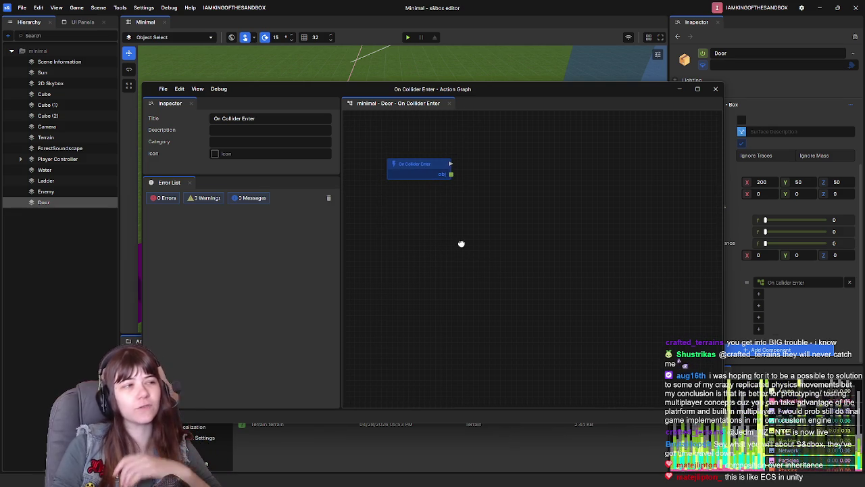
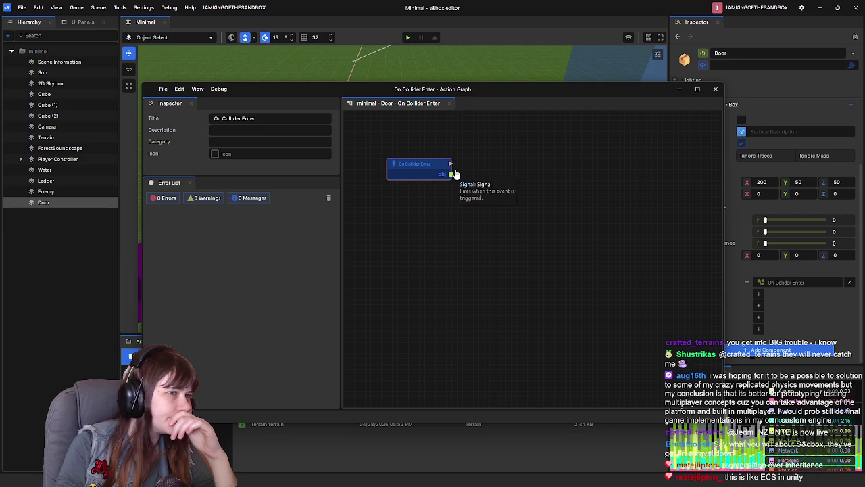
# Wire a Component List → Create Component node to the Door's On Collider Enter output.
pyautogui.moveTo(489, 175)
pyautogui.mouseDown()
pyautogui.moveTo(496, 228)
pyautogui.moveTo(486, 209)
pyautogui.mouseUp()
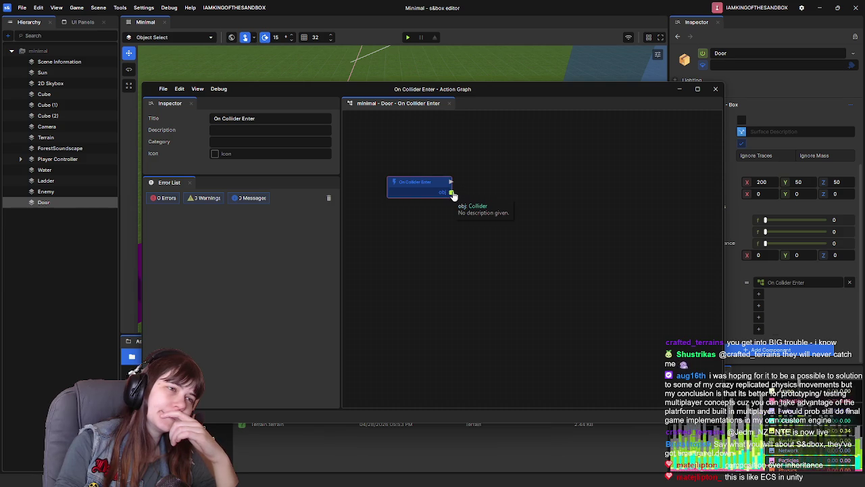
pyautogui.moveTo(450, 182); pyautogui.dragTo(513, 188)
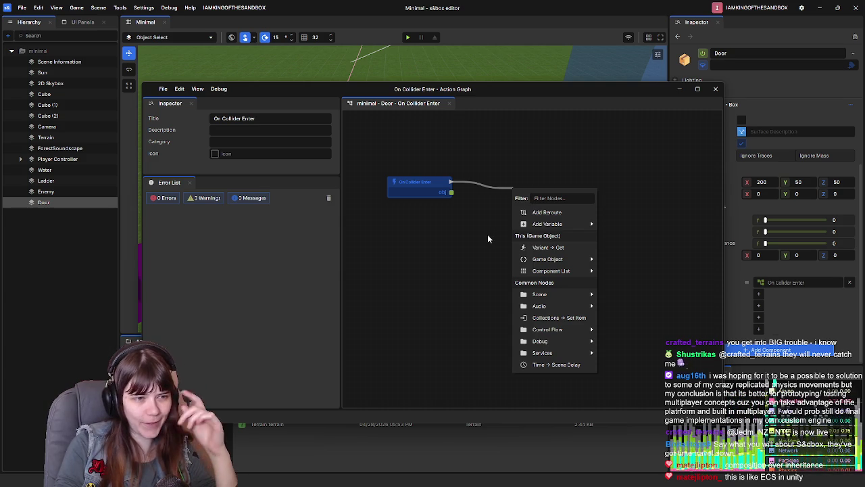
pyautogui.click(487, 233)
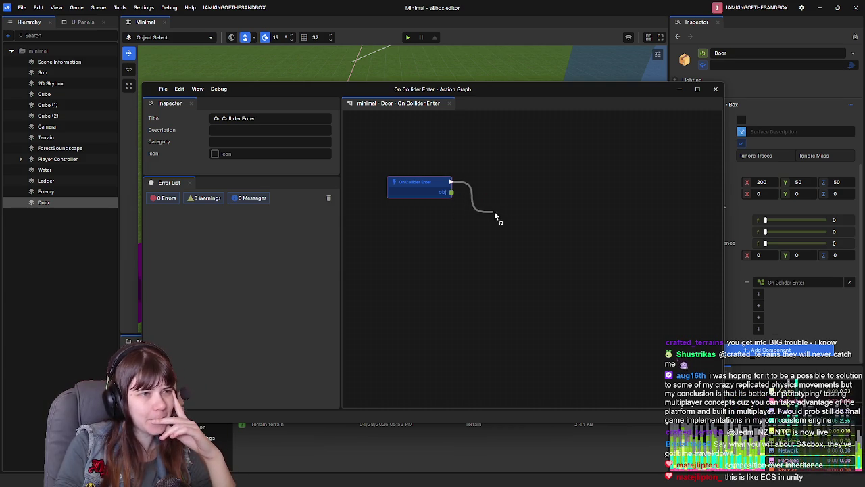
pyautogui.moveTo(513, 202); pyautogui.dragTo(513, 201)
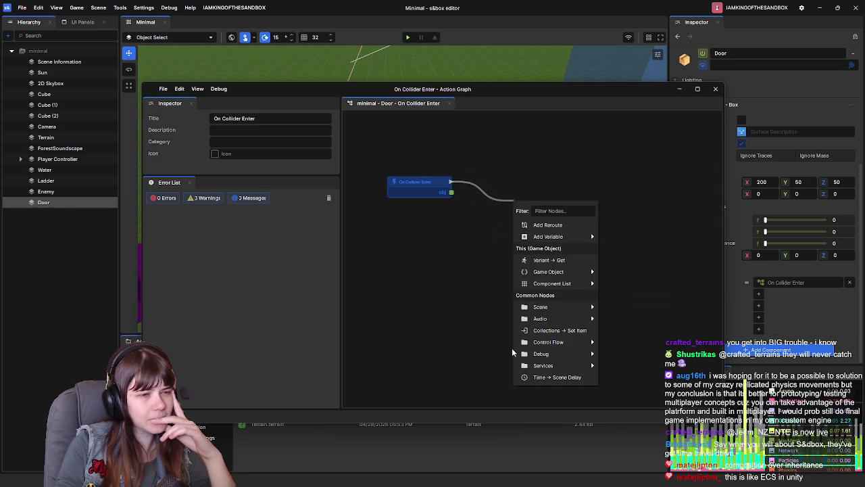
pyautogui.moveTo(560, 318)
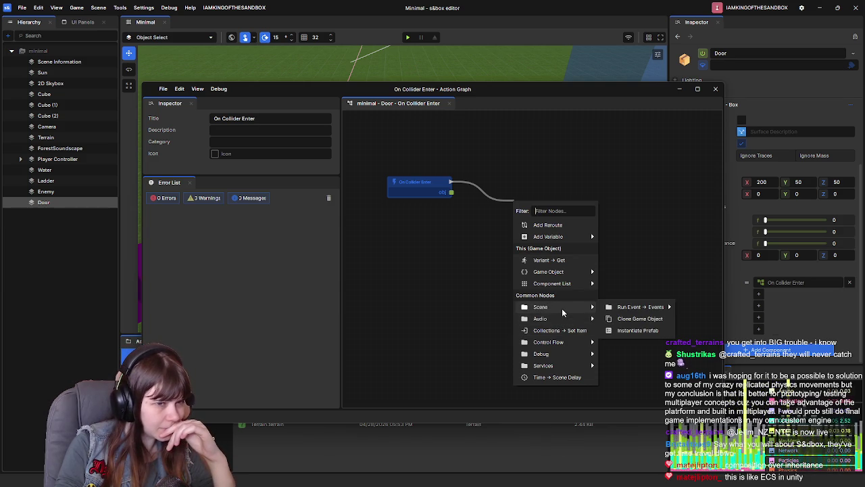
pyautogui.moveTo(563, 236)
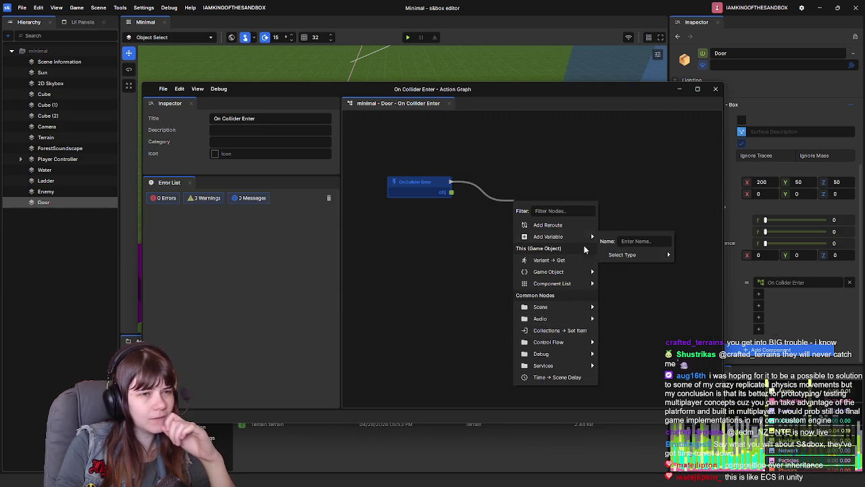
pyautogui.moveTo(617, 256)
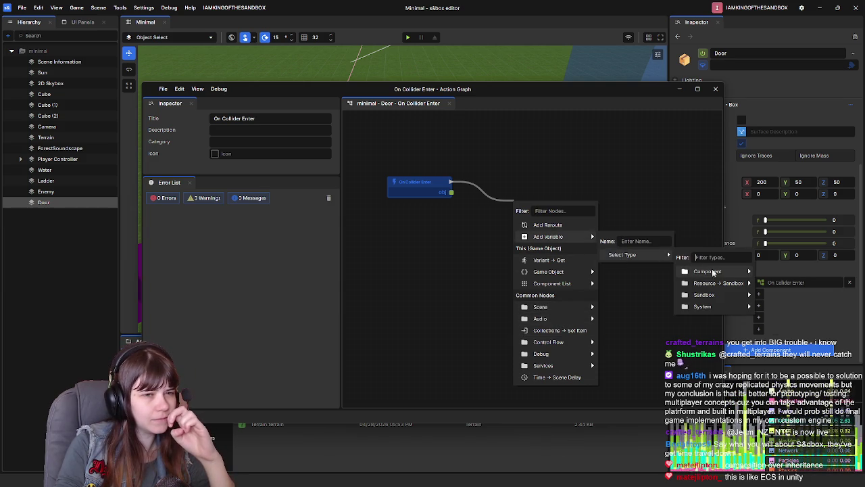
pyautogui.moveTo(723, 272)
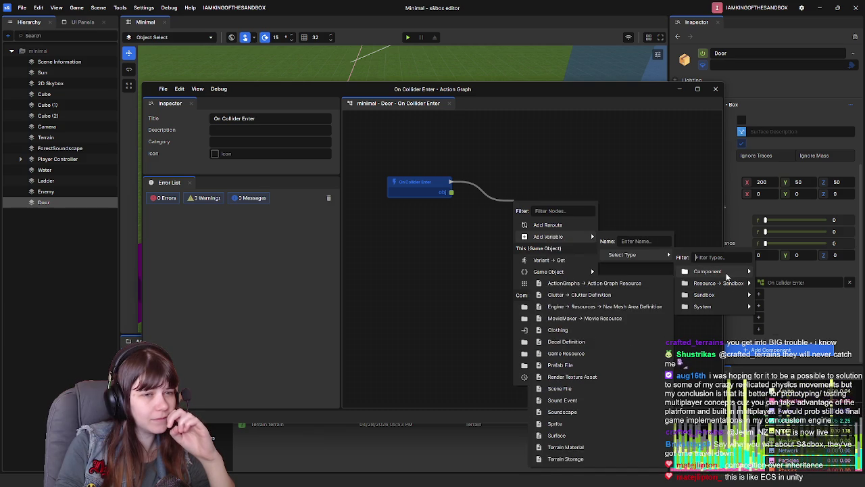
pyautogui.moveTo(618, 338)
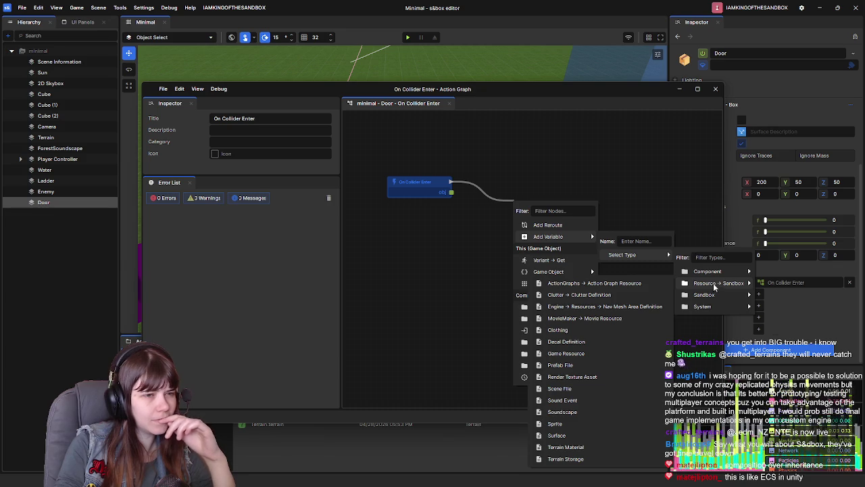
pyautogui.moveTo(709, 299)
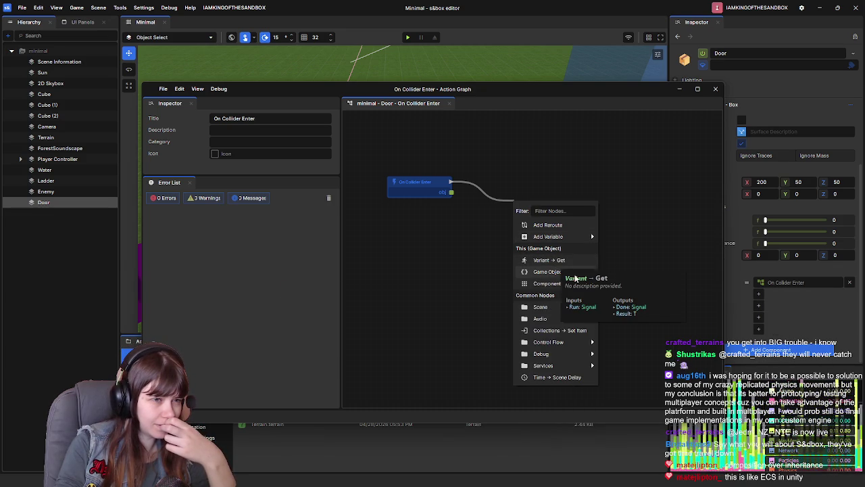
pyautogui.moveTo(575, 277)
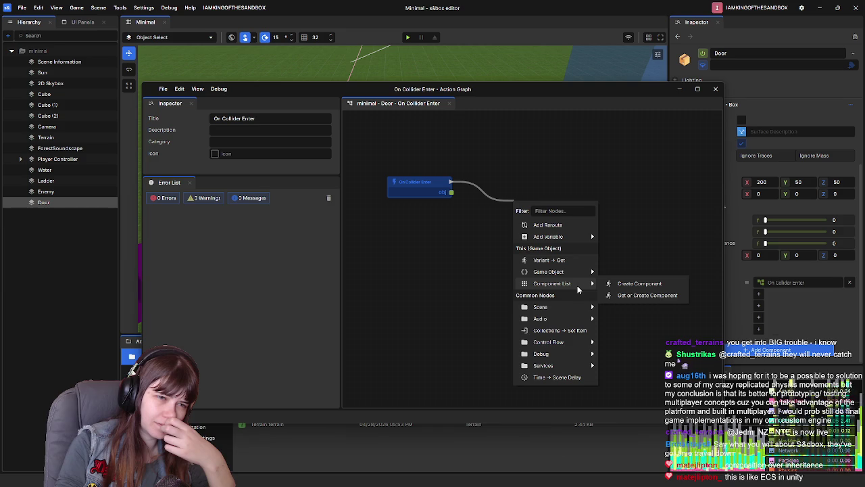
pyautogui.click(632, 285)
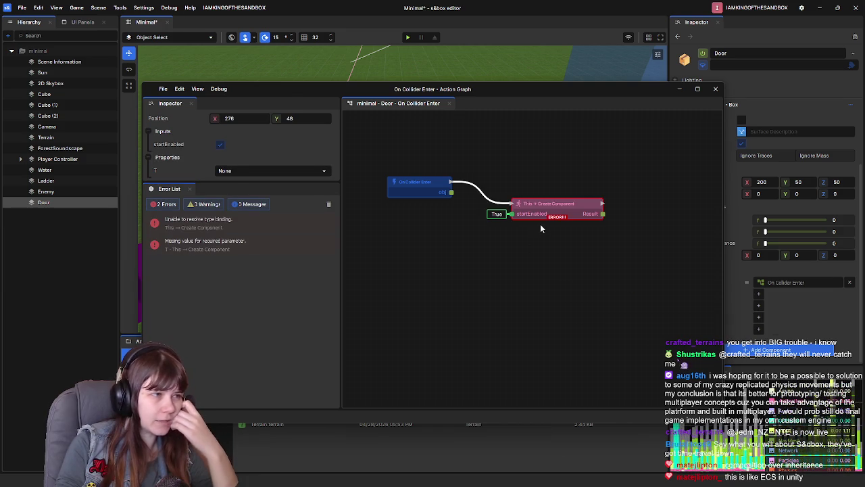
# Delete the trial Create Component node and cancel a fresh wire from On Collider Enter.
pyautogui.moveTo(546, 202); pyautogui.dragTo(535, 192)
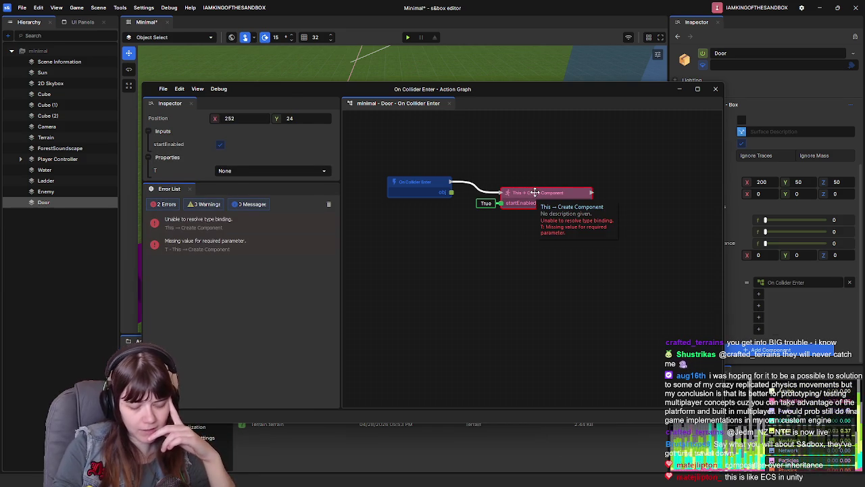
pyautogui.press('Delete')
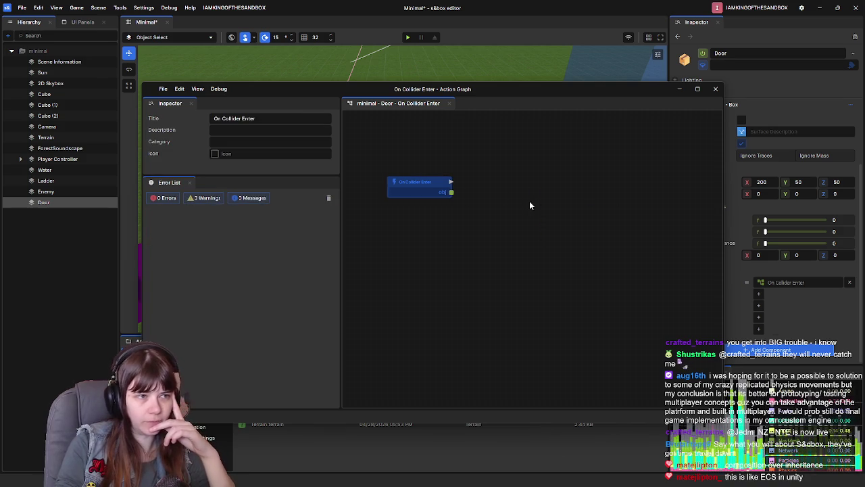
pyautogui.moveTo(450, 183); pyautogui.dragTo(501, 201)
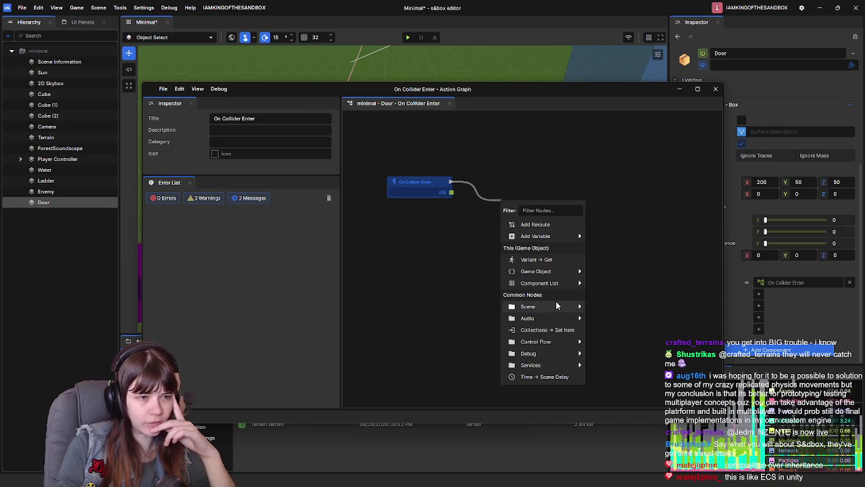
pyautogui.moveTo(556, 305)
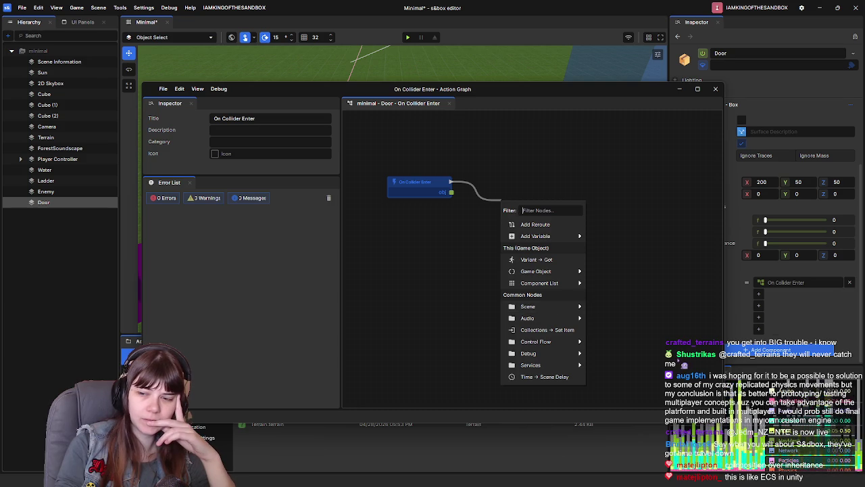
pyautogui.press('Escape')
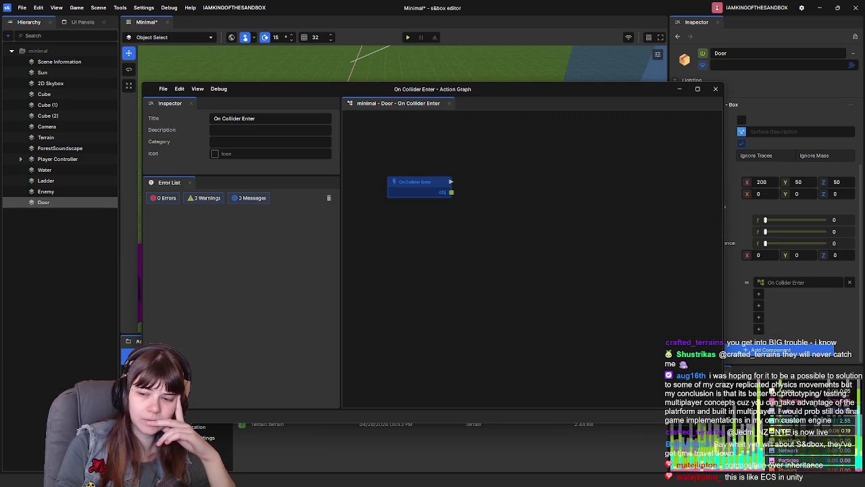
# Search nodes for 'position' and add Panel → Get Transform Position after On Collider Enter.
pyautogui.moveTo(450, 182)
pyautogui.mouseDown()
pyautogui.moveTo(496, 206)
pyautogui.moveTo(515, 234)
pyautogui.mouseUp()
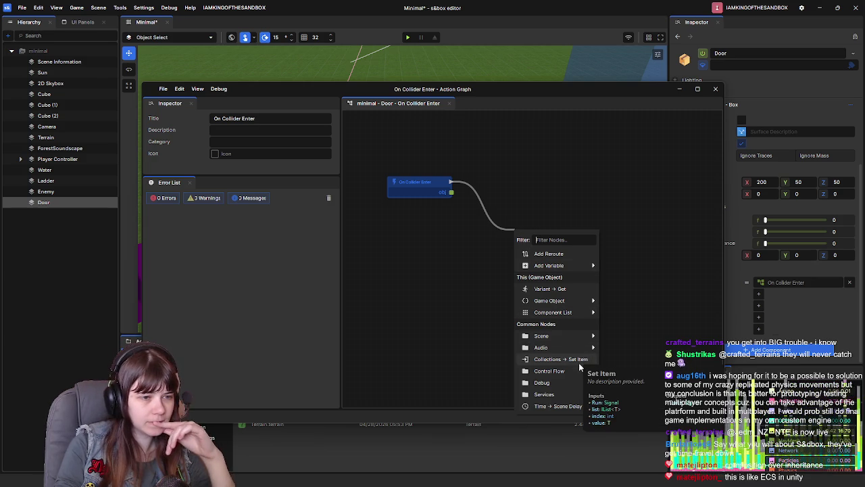
pyautogui.moveTo(563, 346)
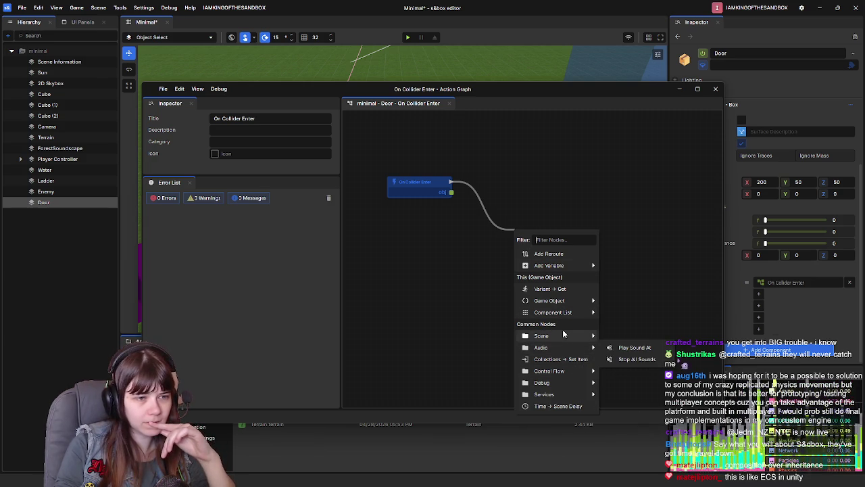
pyautogui.moveTo(563, 372)
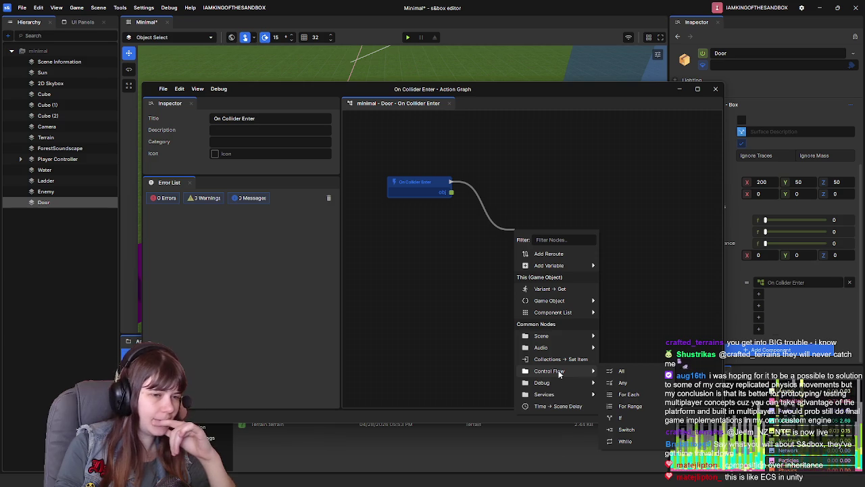
pyautogui.moveTo(647, 418)
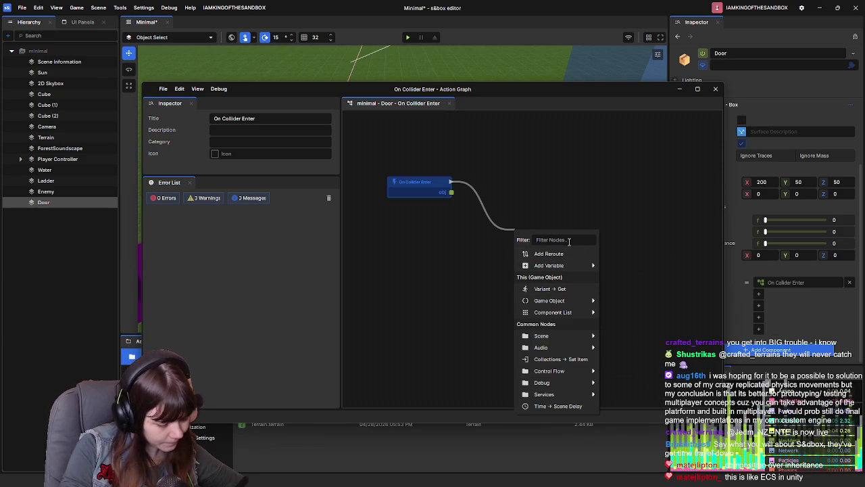
pyautogui.write('move')
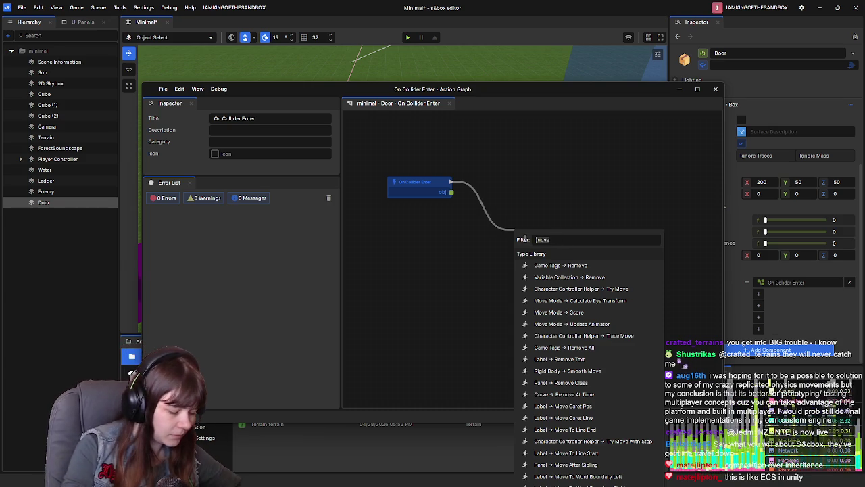
pyautogui.press('BackSpace')
pyautogui.press('BackSpace')
pyautogui.press('BackSpace')
pyautogui.write('position')
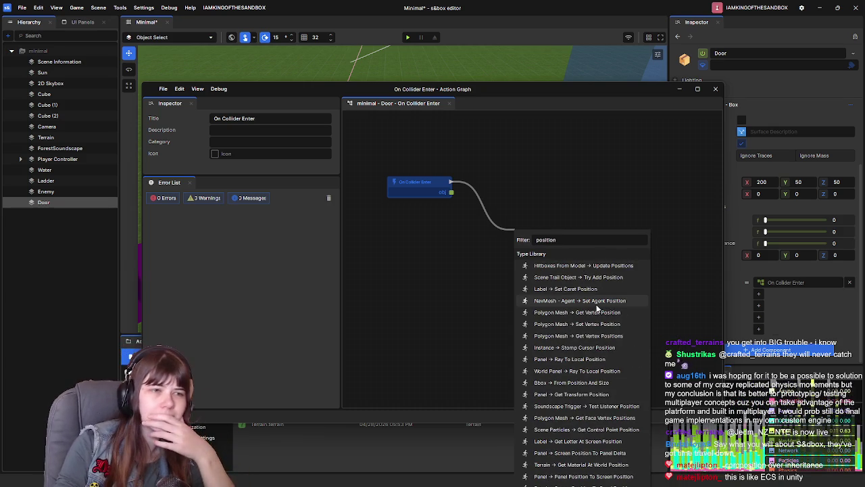
pyautogui.click(573, 395)
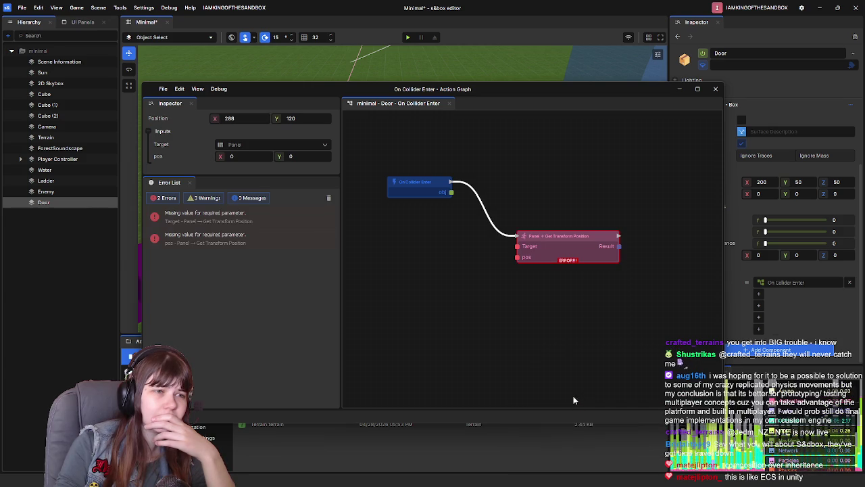
# Raise Get Transform Position level with the event and wire the collider obj into its Target.
pyautogui.moveTo(575, 242); pyautogui.dragTo(574, 184)
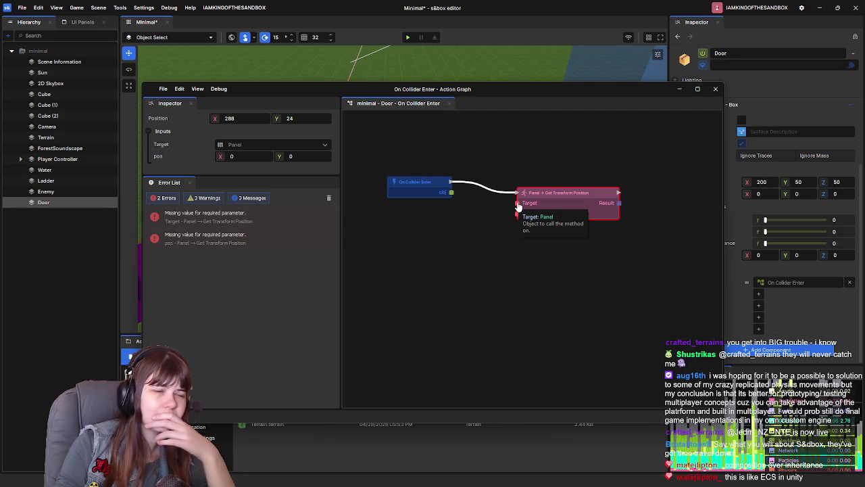
pyautogui.moveTo(517, 206); pyautogui.dragTo(452, 194)
pyautogui.moveTo(560, 212)
pyautogui.mouseDown()
pyautogui.moveTo(559, 192)
pyautogui.moveTo(481, 231)
pyautogui.mouseUp()
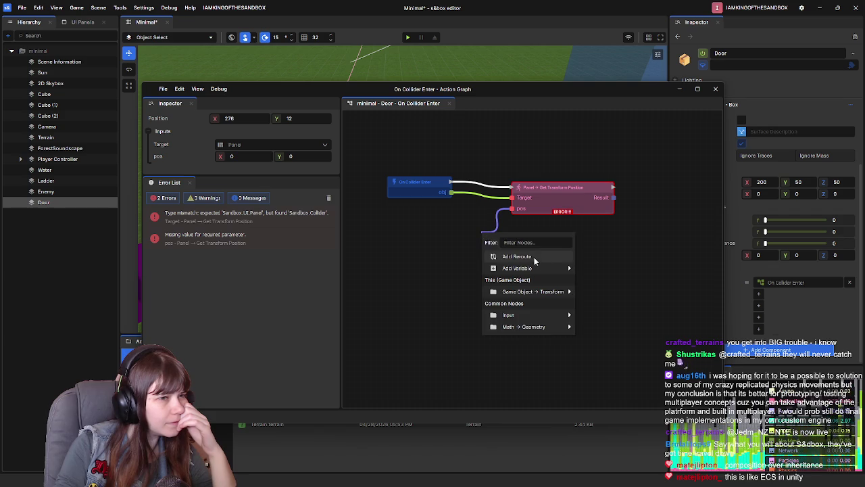
pyautogui.moveTo(549, 296)
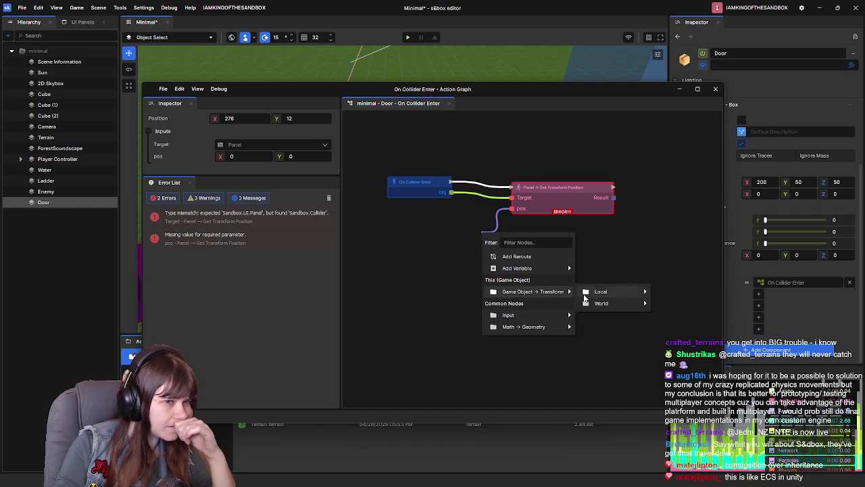
pyautogui.moveTo(622, 297)
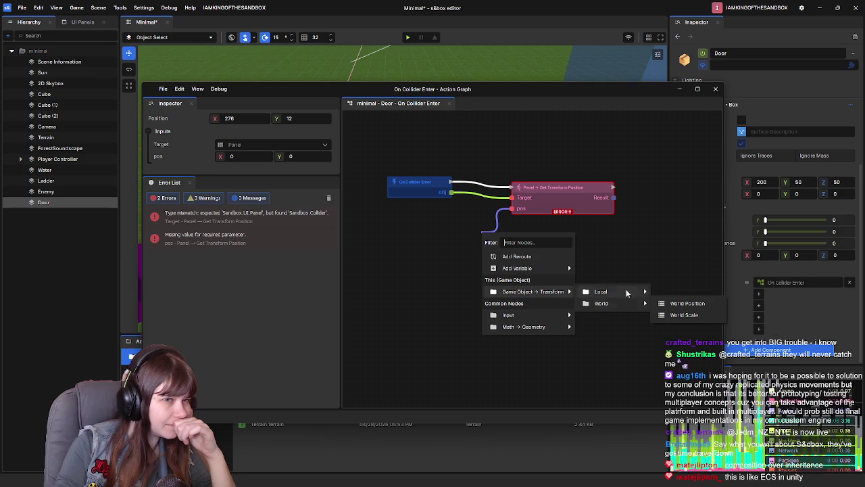
# Add a Get Local Position node feeding pos and move it off to the left.
pyautogui.click(681, 292)
pyautogui.moveTo(499, 233)
pyautogui.mouseDown()
pyautogui.moveTo(462, 225)
pyautogui.moveTo(488, 221)
pyautogui.moveTo(491, 235)
pyautogui.mouseUp()
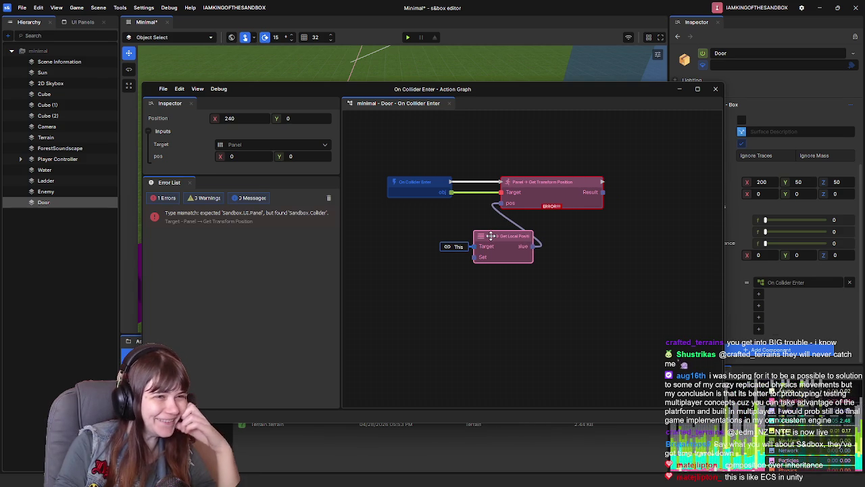
pyautogui.moveTo(425, 228); pyautogui.dragTo(520, 271)
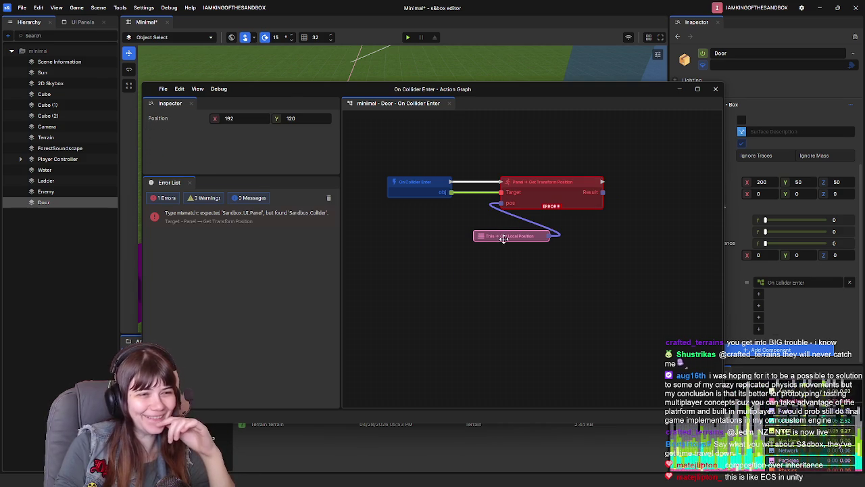
pyautogui.moveTo(504, 236); pyautogui.dragTo(446, 230)
pyautogui.rightClick(552, 276)
pyautogui.click(440, 227)
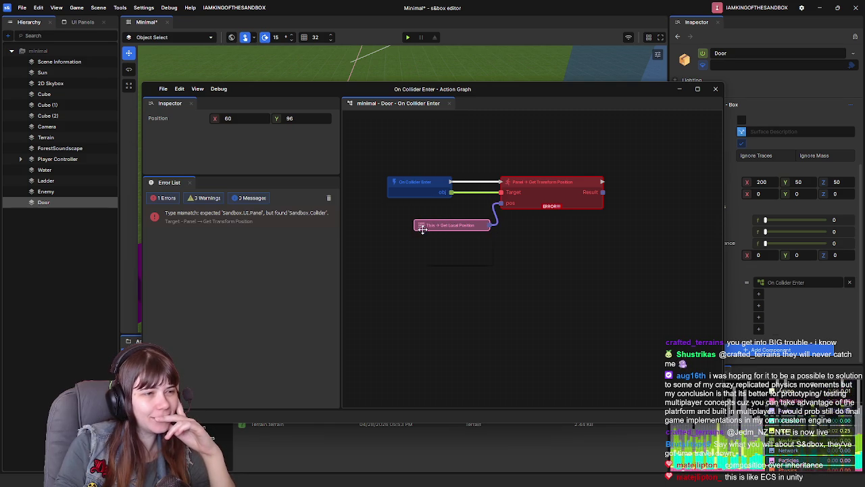
pyautogui.rightClick(421, 231)
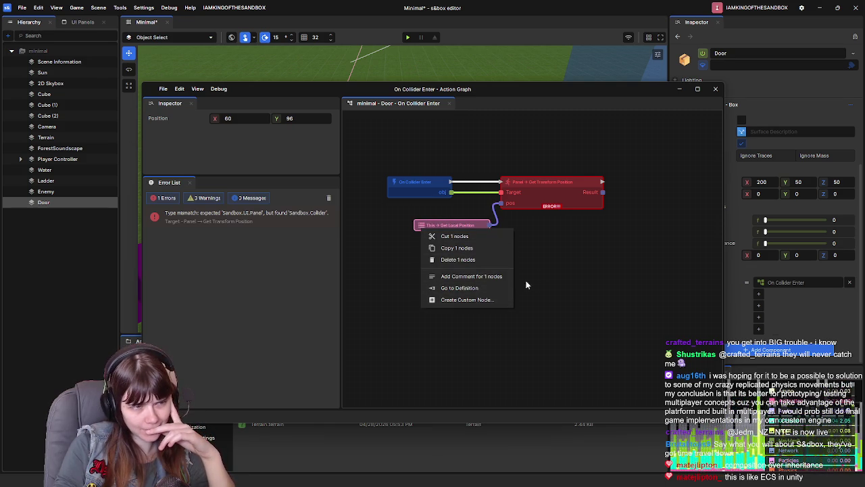
pyautogui.click(546, 259)
pyautogui.click(454, 224)
pyautogui.moveTo(460, 225)
pyautogui.mouseDown()
pyautogui.moveTo(431, 219)
pyautogui.moveTo(491, 260)
pyautogui.mouseUp()
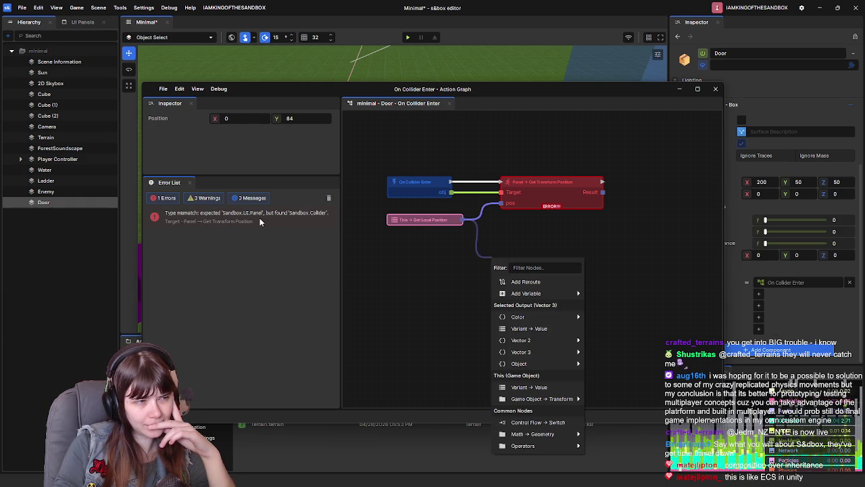
pyautogui.click(462, 296)
pyautogui.click(431, 220)
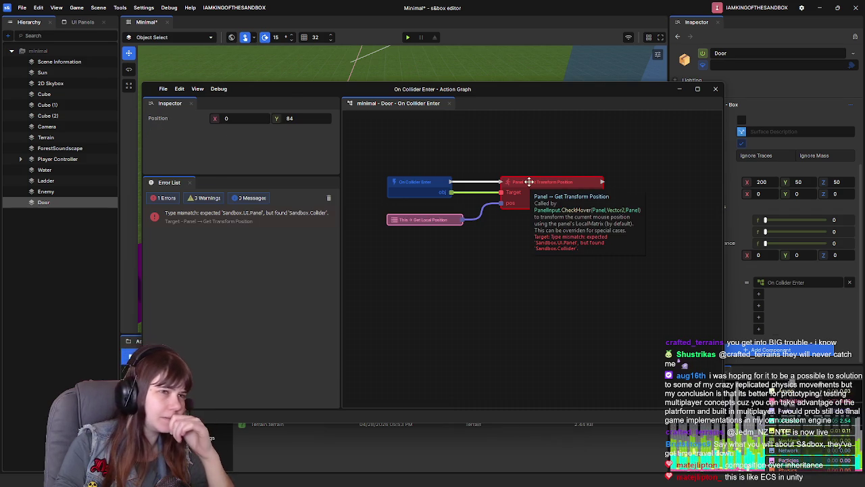
# Delete the erroring Get Transform Position node.
pyautogui.click(529, 182)
pyautogui.press('Delete')
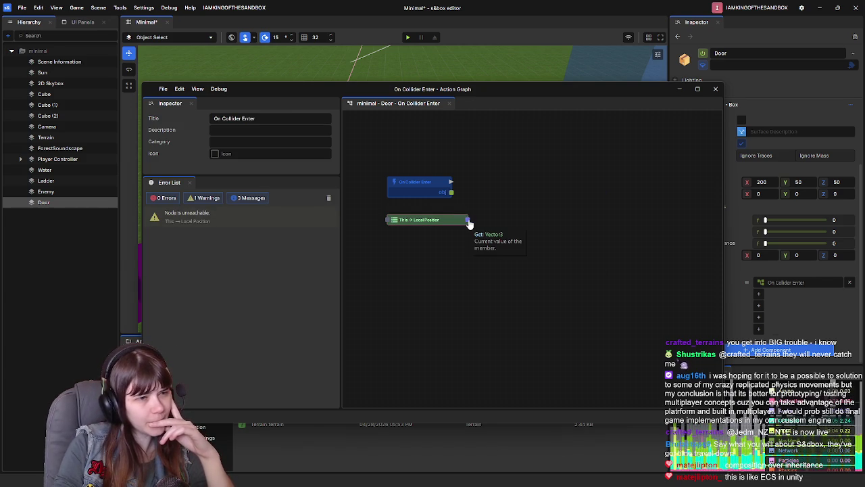
pyautogui.moveTo(491, 220); pyautogui.dragTo(529, 225)
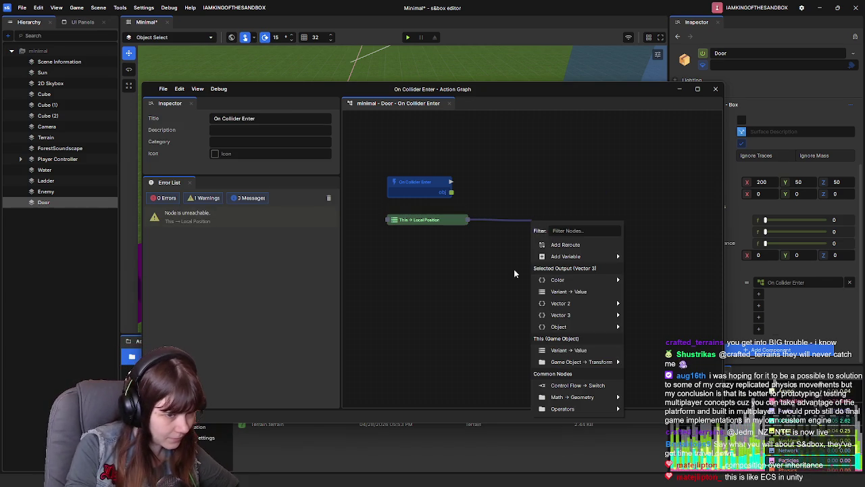
# Add a Lerp node from the 'math' list taking Get Local Position as input a.
pyautogui.write('math')
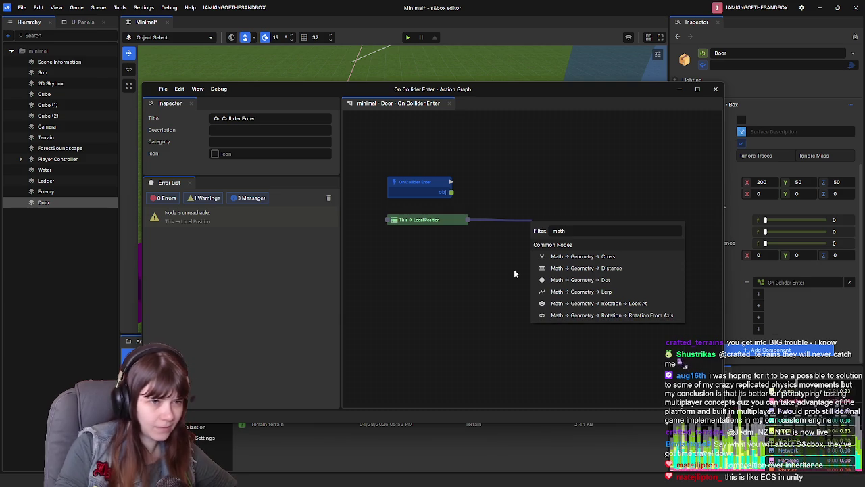
pyautogui.click(628, 292)
pyautogui.moveTo(562, 229); pyautogui.dragTo(567, 195)
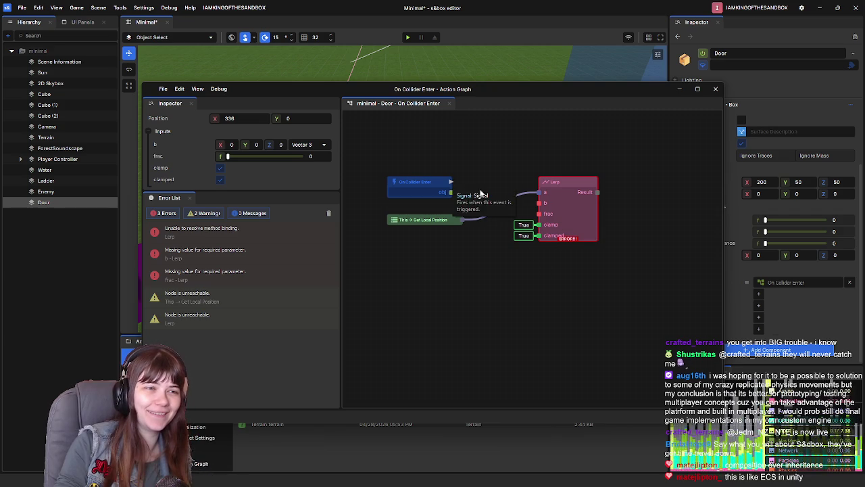
pyautogui.moveTo(596, 208)
pyautogui.mouseDown()
pyautogui.moveTo(580, 257)
pyautogui.moveTo(548, 266)
pyautogui.moveTo(587, 238)
pyautogui.mouseUp()
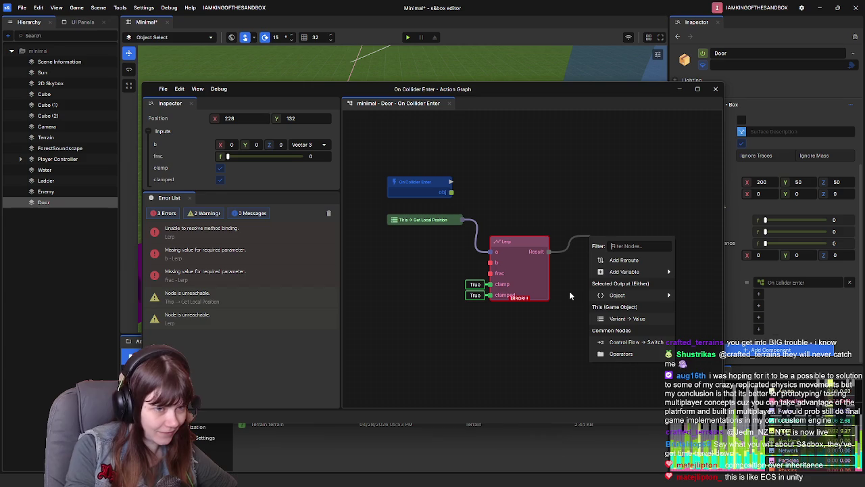
pyautogui.write('set')
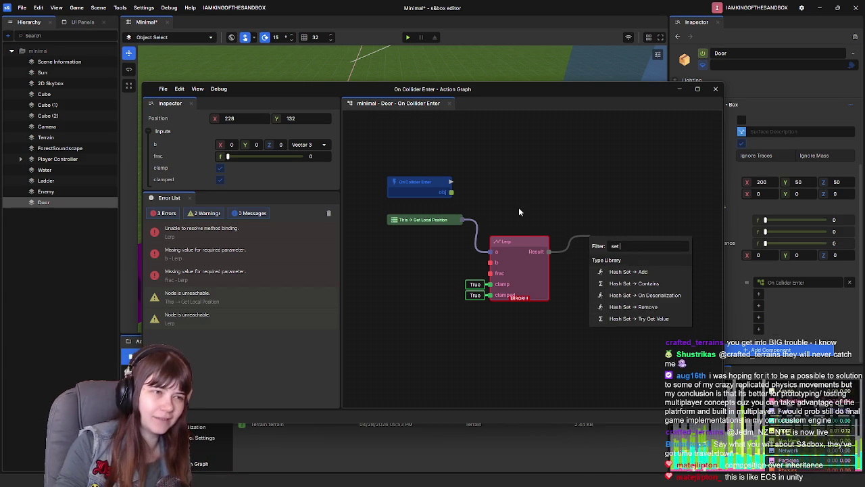
# Add an Inputs → This node and place it above On Collider Enter.
pyautogui.click(569, 291)
pyautogui.moveTo(461, 219); pyautogui.dragTo(608, 206)
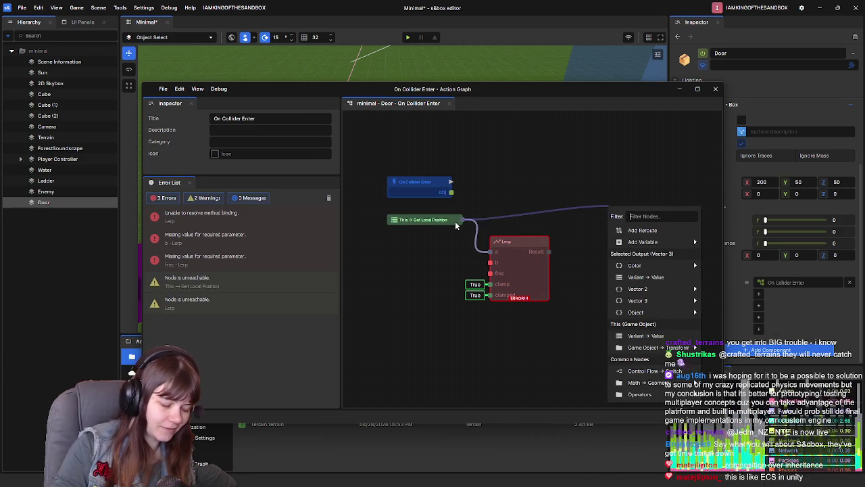
pyautogui.write('set')
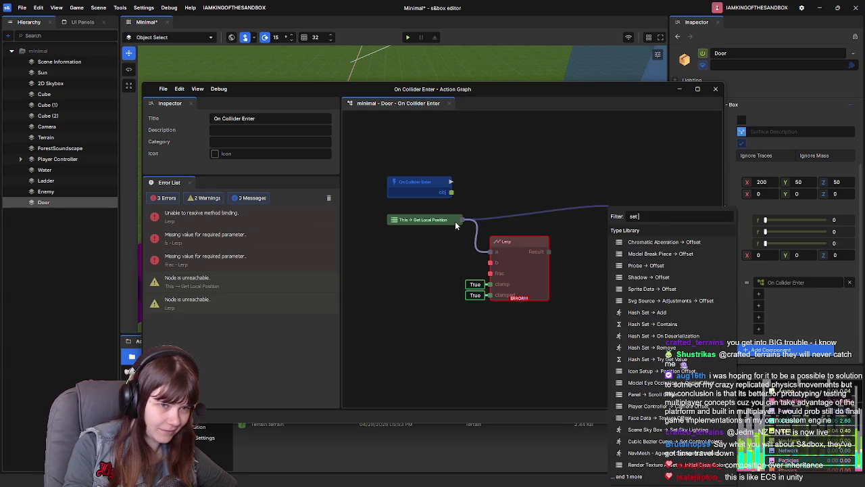
pyautogui.write(' pos')
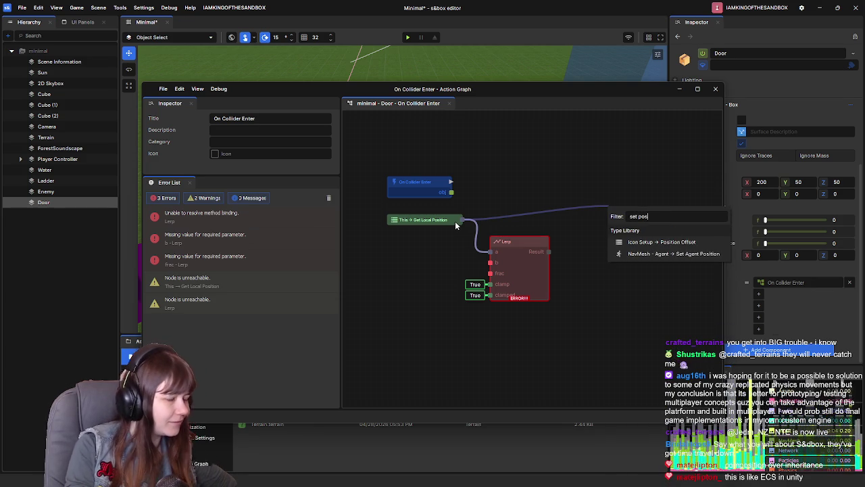
pyautogui.click(500, 207)
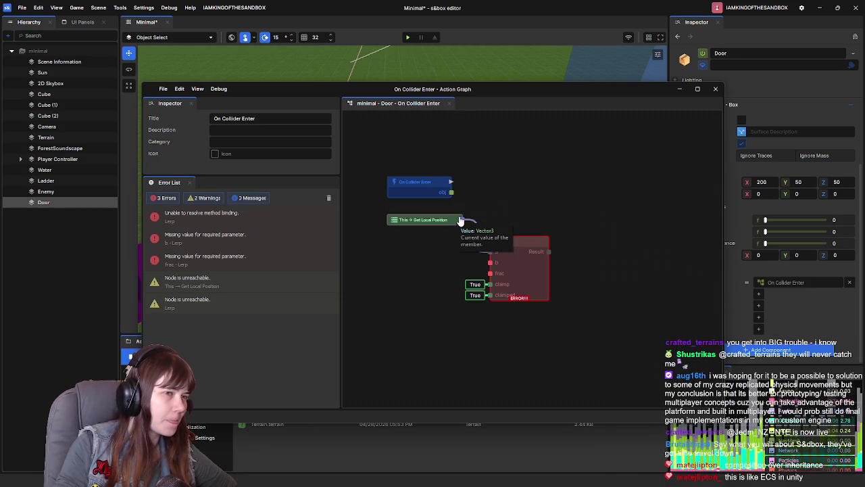
pyautogui.rightClick(573, 198)
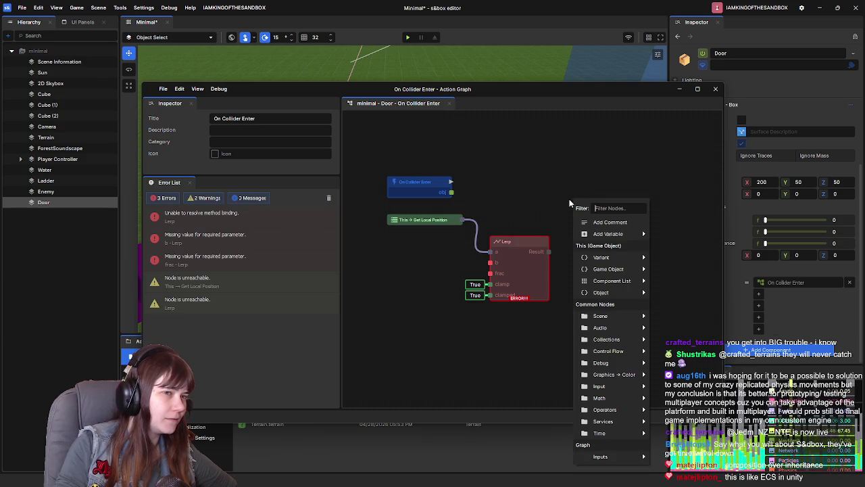
pyautogui.write('this')
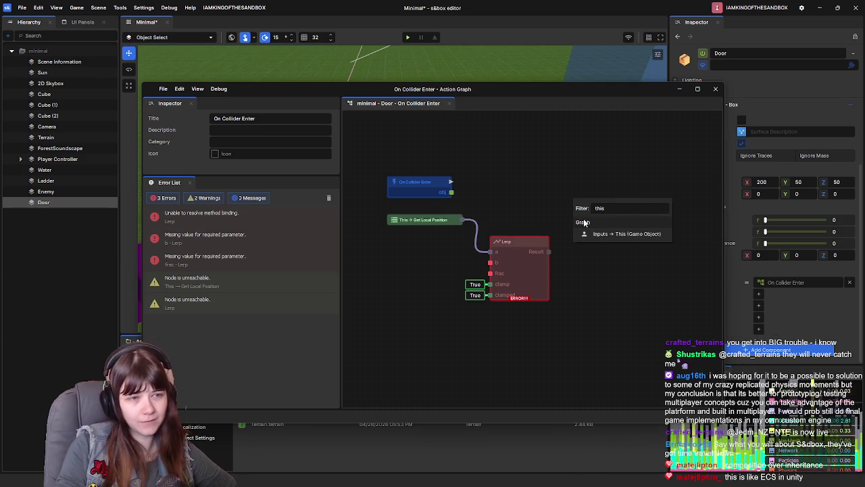
pyautogui.click(623, 233)
pyautogui.moveTo(587, 205)
pyautogui.mouseDown()
pyautogui.moveTo(411, 153)
pyautogui.moveTo(415, 162)
pyautogui.mouseUp()
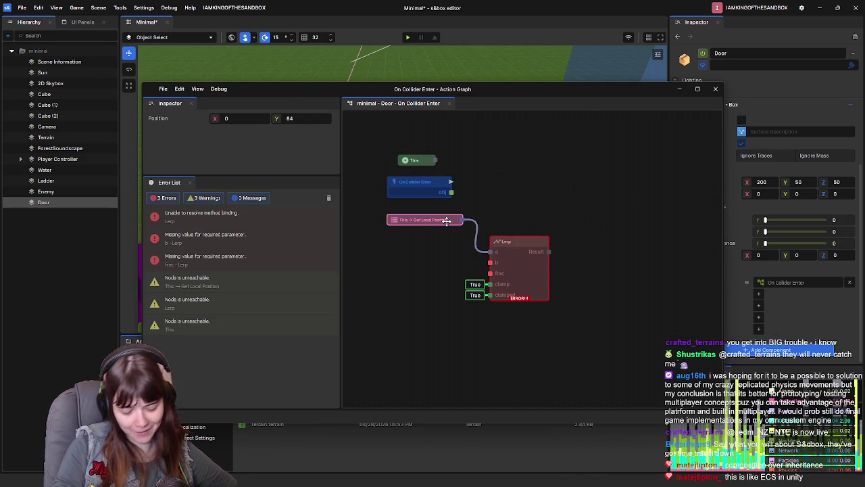
# Replace Get Local Position with a Game Object → World Position node fed by This.
pyautogui.press('Delete')
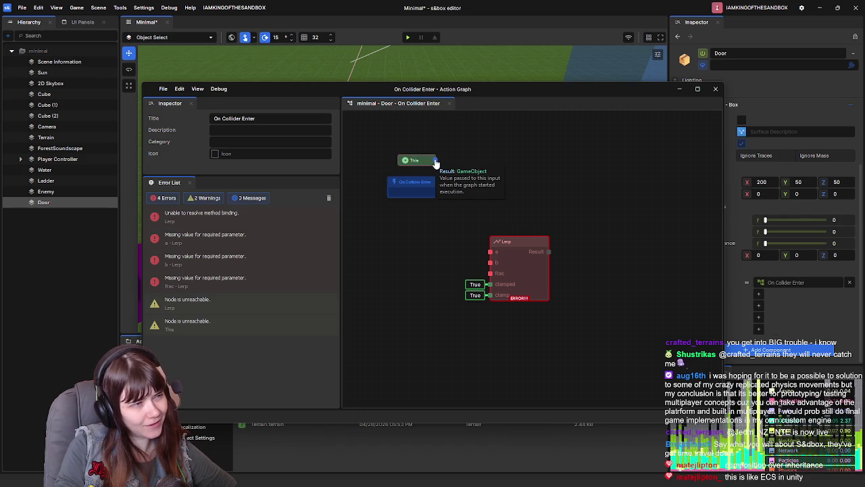
pyautogui.moveTo(436, 163); pyautogui.dragTo(494, 165)
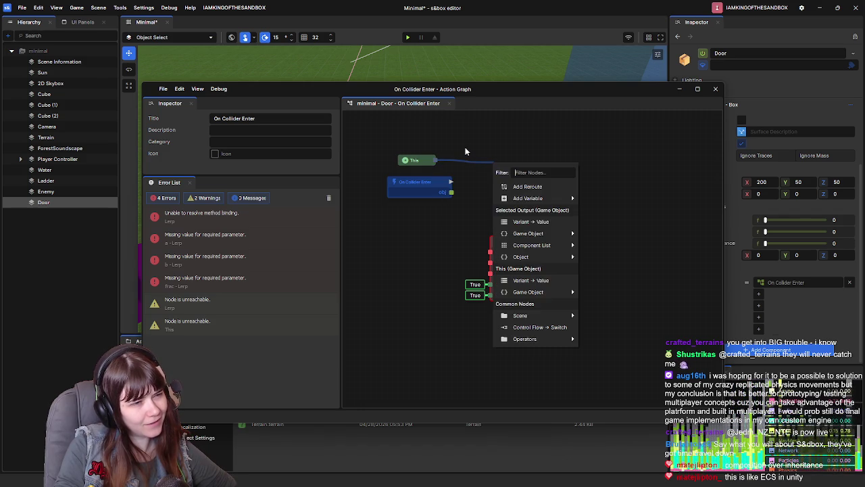
pyautogui.write('get')
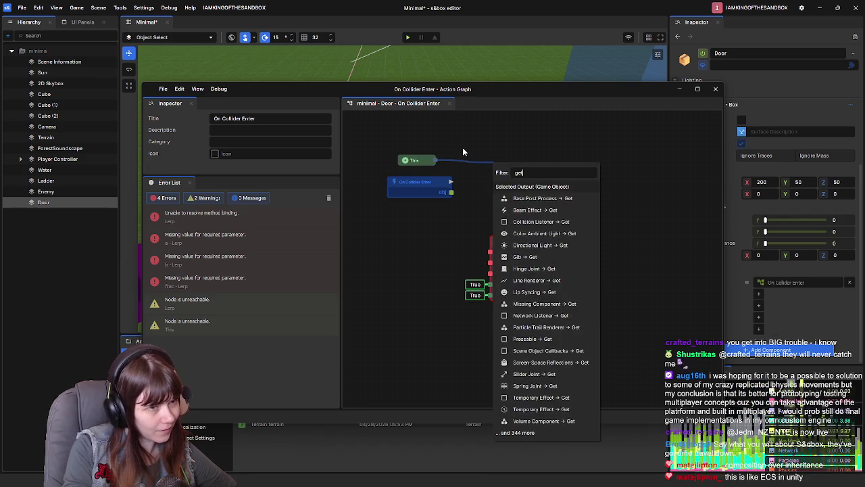
pyautogui.write(' posit')
pyautogui.press('BackSpace')
pyautogui.press('BackSpace')
pyautogui.press('BackSpace')
pyautogui.write('p')
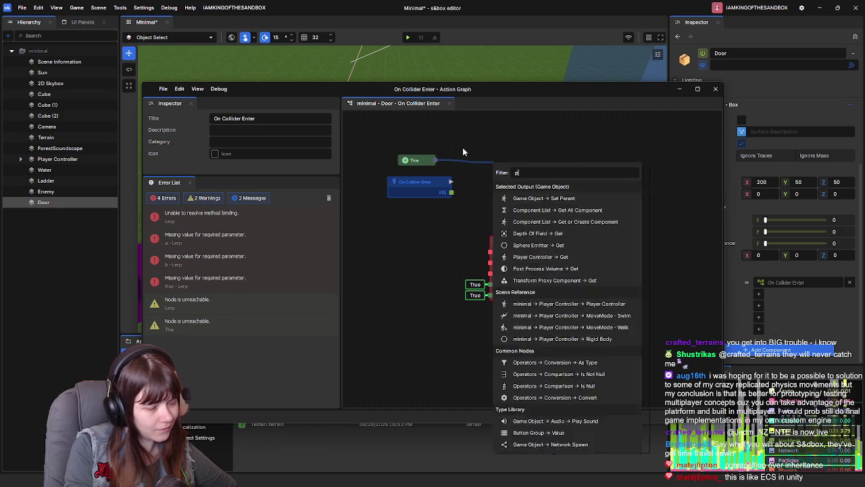
pyautogui.write('osition')
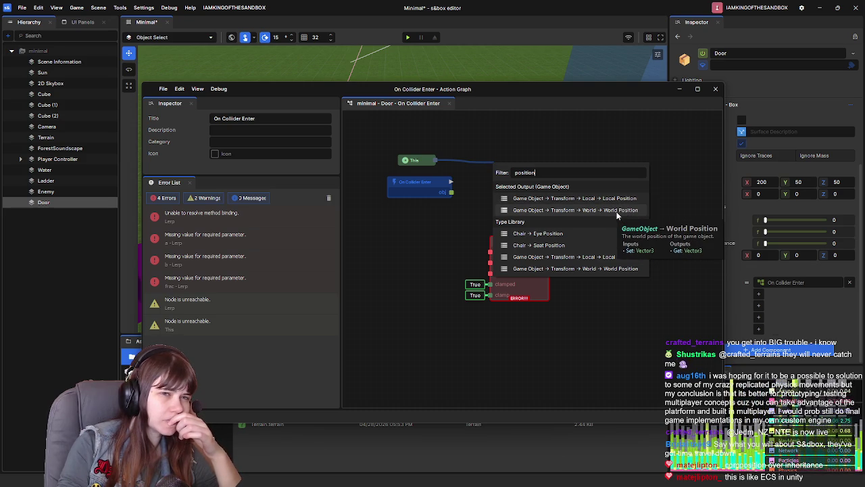
pyautogui.click(617, 215)
# Rearrange This, World Position, On Collider Enter and Lerp into a tidier layout.
pyautogui.moveTo(525, 166)
pyautogui.mouseDown()
pyautogui.moveTo(419, 221)
pyautogui.moveTo(502, 171)
pyautogui.mouseUp()
pyautogui.moveTo(419, 182); pyautogui.dragTo(423, 236)
pyautogui.moveTo(511, 171)
pyautogui.mouseDown()
pyautogui.moveTo(467, 162)
pyautogui.moveTo(438, 181)
pyautogui.mouseUp()
pyautogui.moveTo(426, 237); pyautogui.dragTo(431, 215)
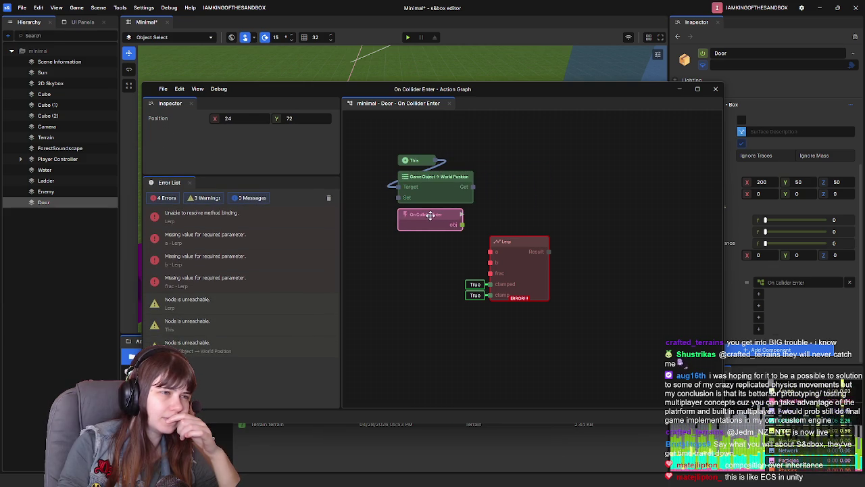
pyautogui.moveTo(534, 239)
pyautogui.mouseDown()
pyautogui.moveTo(497, 254)
pyautogui.moveTo(473, 248)
pyautogui.moveTo(590, 223)
pyautogui.moveTo(576, 148)
pyautogui.mouseUp()
pyautogui.moveTo(394, 142); pyautogui.dragTo(574, 183)
pyautogui.moveTo(566, 150)
pyautogui.mouseDown()
pyautogui.moveTo(577, 263)
pyautogui.moveTo(565, 237)
pyautogui.moveTo(591, 270)
pyautogui.mouseUp()
pyautogui.click(566, 239)
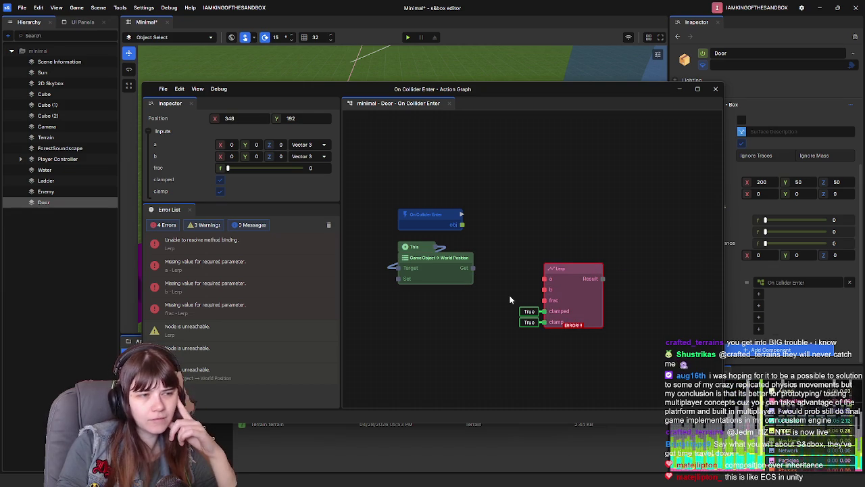
pyautogui.click(442, 282)
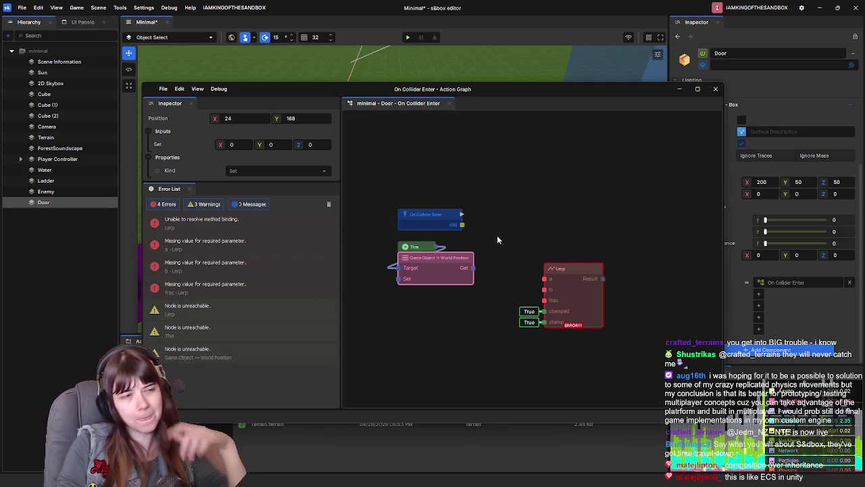
# Add a second World Position node from This, placed above Lerp.
pyautogui.moveTo(438, 246); pyautogui.dragTo(525, 228)
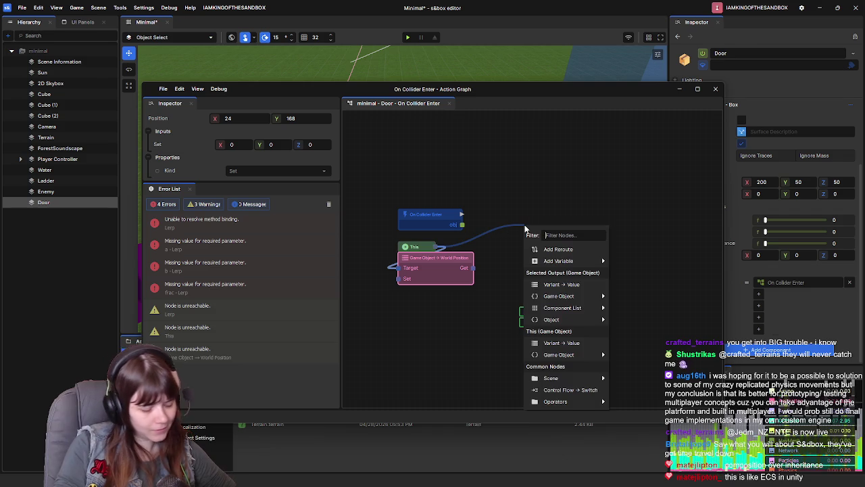
pyautogui.write('world po')
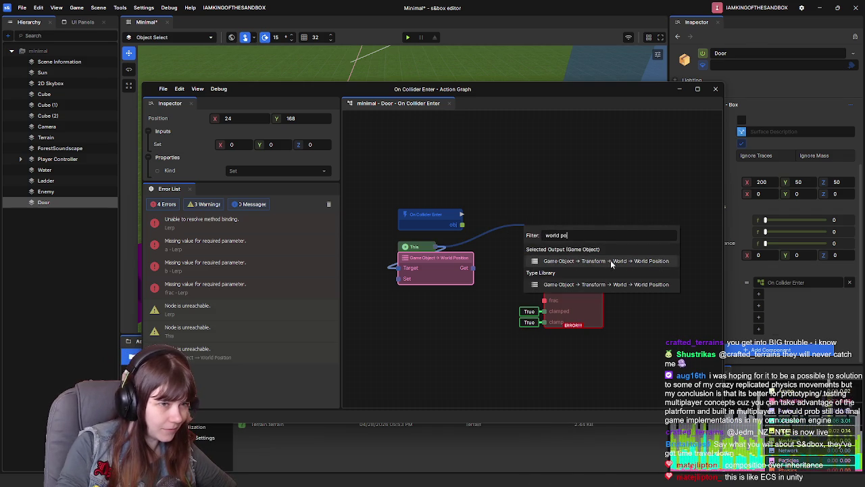
pyautogui.click(612, 260)
pyautogui.moveTo(562, 230)
pyautogui.mouseDown()
pyautogui.moveTo(498, 234)
pyautogui.moveTo(591, 230)
pyautogui.moveTo(563, 242)
pyautogui.moveTo(606, 208)
pyautogui.moveTo(611, 218)
pyautogui.mouseUp()
pyautogui.click(560, 236)
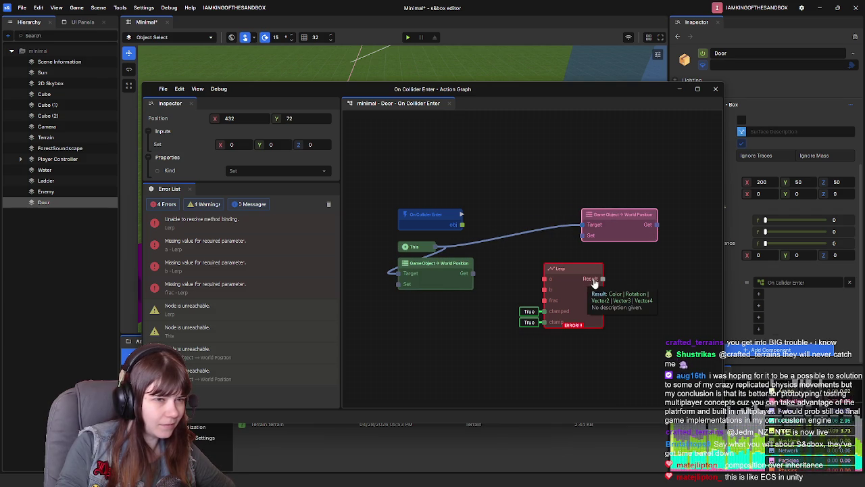
# Feed Lerp's Result into Set World Position and trigger it from On Collider Enter.
pyautogui.moveTo(603, 278); pyautogui.dragTo(582, 235)
pyautogui.moveTo(581, 268); pyautogui.dragTo(548, 269)
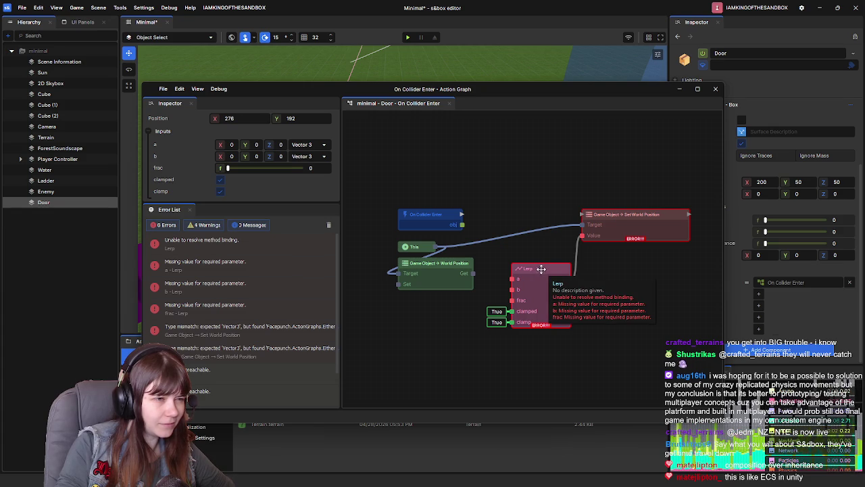
pyautogui.moveTo(462, 215); pyautogui.dragTo(585, 222)
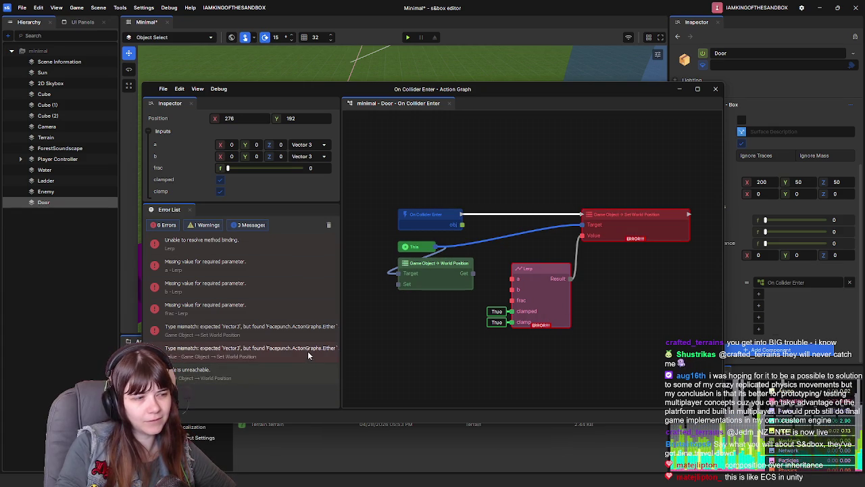
pyautogui.moveTo(624, 216); pyautogui.dragTo(645, 216)
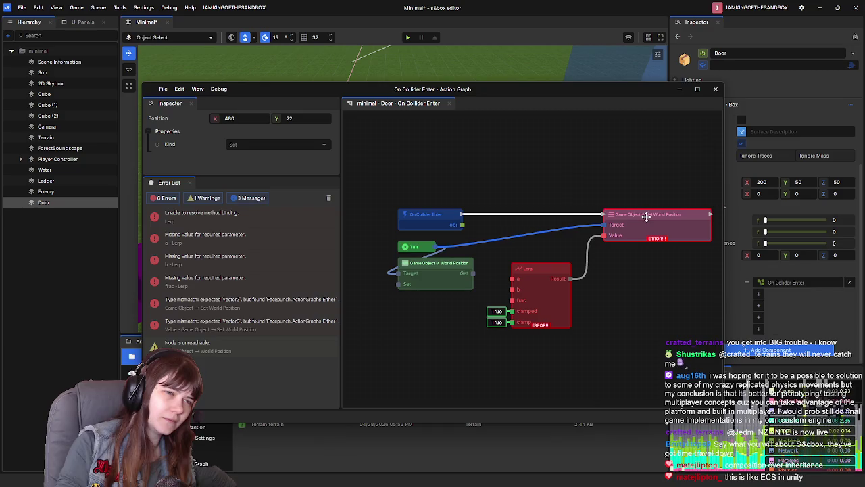
# Wire the Get World Position output into Lerp's a input.
pyautogui.click(635, 281)
pyautogui.rightClick(595, 281)
pyautogui.moveTo(543, 273); pyautogui.dragTo(525, 271)
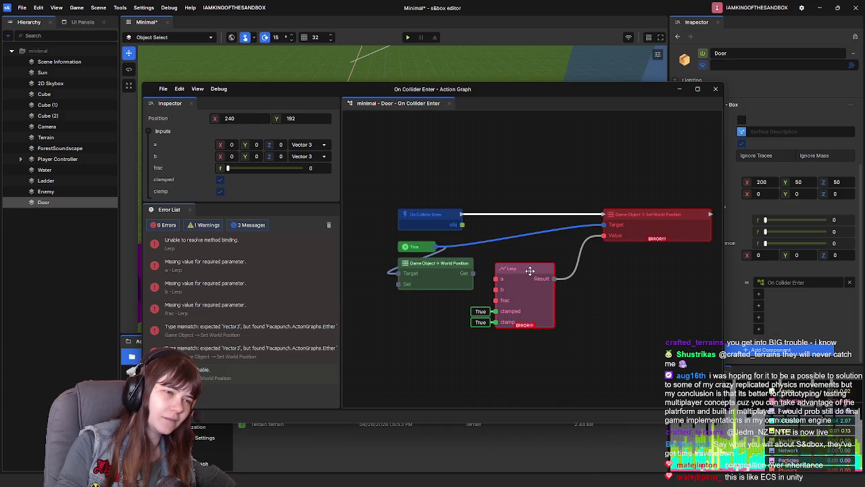
pyautogui.moveTo(473, 273)
pyautogui.mouseDown()
pyautogui.moveTo(497, 279)
pyautogui.moveTo(464, 262)
pyautogui.mouseUp()
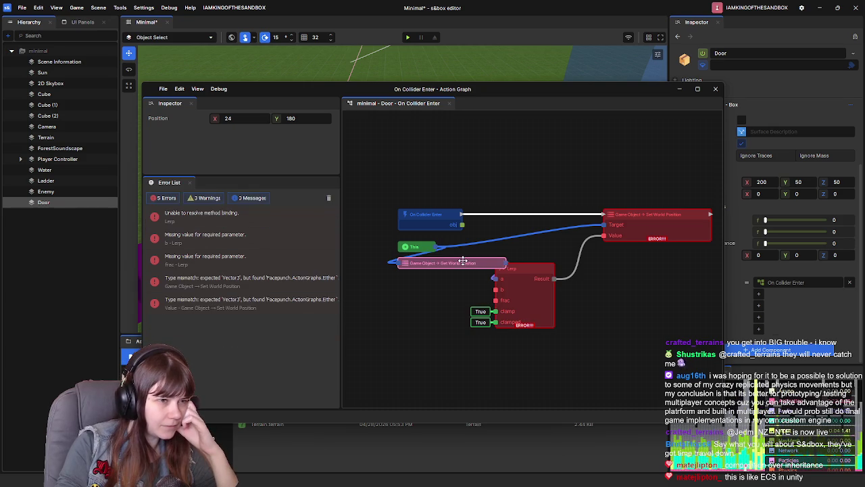
pyautogui.click(518, 271)
# Shift the Lerp and Set World Position nodes right to make room.
pyautogui.moveTo(533, 273); pyautogui.dragTo(592, 273)
pyautogui.rightClick(646, 277)
pyautogui.click(652, 263)
pyautogui.click(667, 264)
pyautogui.moveTo(667, 263); pyautogui.dragTo(565, 272)
pyautogui.moveTo(540, 223); pyautogui.dragTo(638, 224)
pyautogui.moveTo(575, 296); pyautogui.dragTo(629, 293)
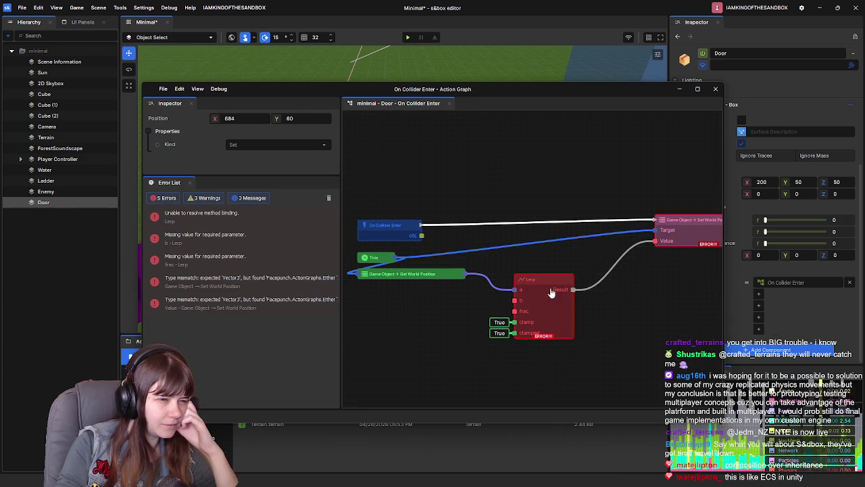
pyautogui.moveTo(463, 281)
pyautogui.mouseDown()
pyautogui.moveTo(509, 277)
pyautogui.moveTo(428, 298)
pyautogui.mouseUp()
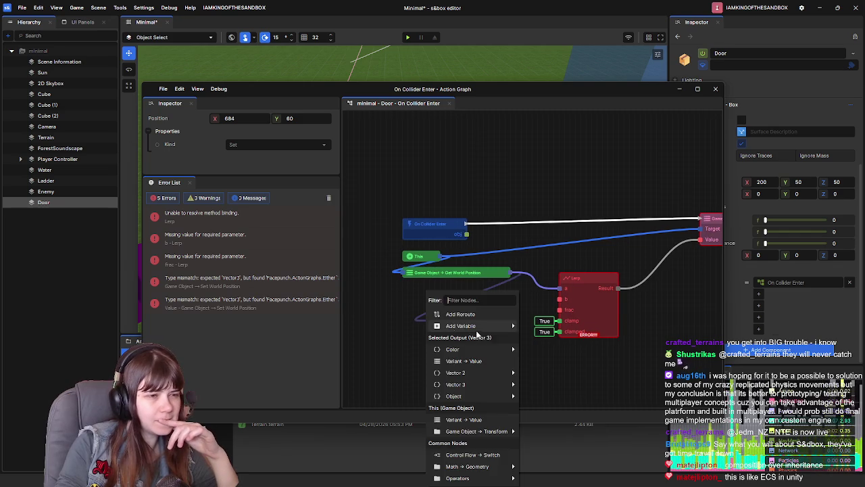
# Add a Game Object → Transform → Local → Local Position node below Get World Position.
pyautogui.moveTo(492, 466)
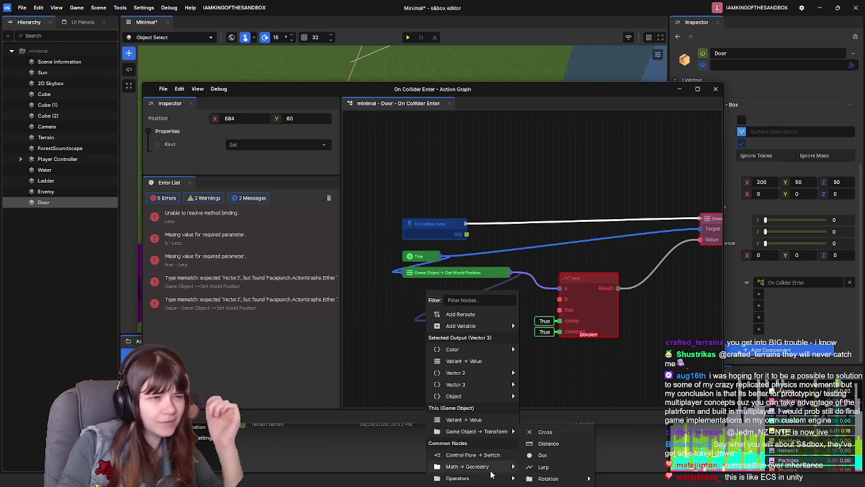
pyautogui.moveTo(551, 480)
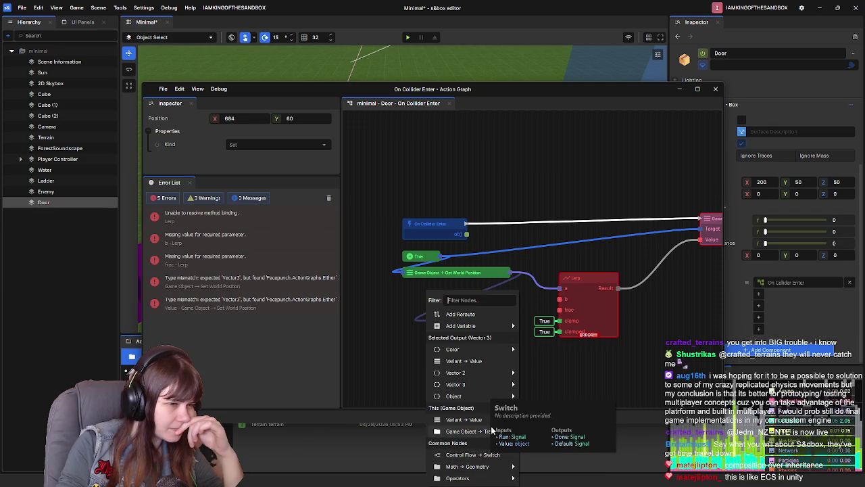
pyautogui.moveTo(486, 435)
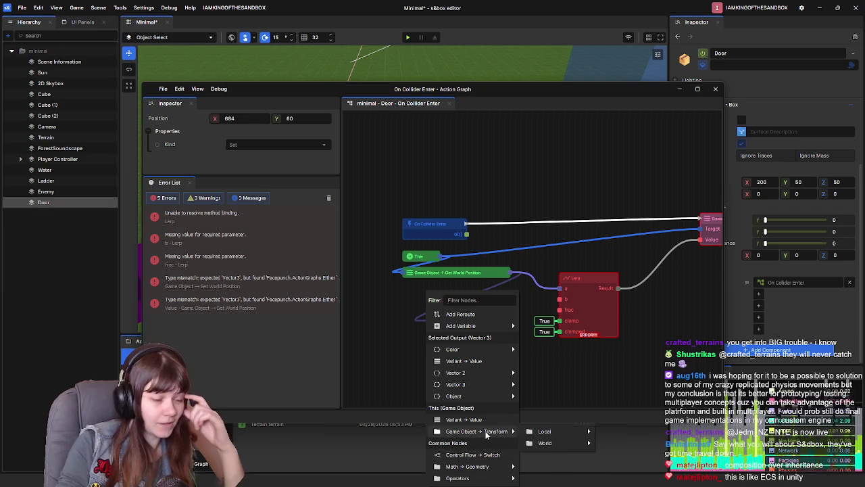
pyautogui.moveTo(548, 430)
pyautogui.click(597, 429)
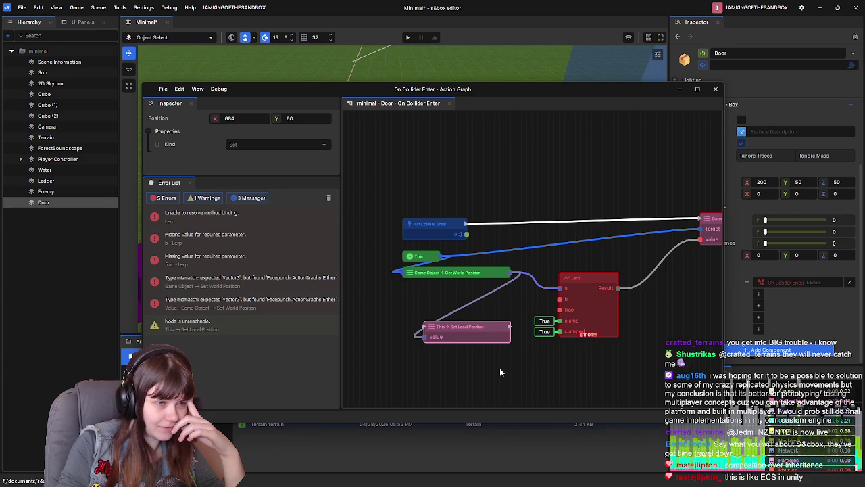
pyautogui.moveTo(480, 335)
pyautogui.mouseDown()
pyautogui.moveTo(454, 308)
pyautogui.moveTo(464, 319)
pyautogui.moveTo(457, 323)
pyautogui.mouseUp()
pyautogui.click(665, 277)
pyautogui.moveTo(708, 216)
pyautogui.mouseDown()
pyautogui.moveTo(682, 227)
pyautogui.moveTo(686, 235)
pyautogui.mouseUp()
pyautogui.click(685, 213)
pyautogui.click(452, 312)
# Change the node's Assignment Kind so it only reads This → Local Position.
pyautogui.rightClick(433, 319)
pyautogui.click(449, 314)
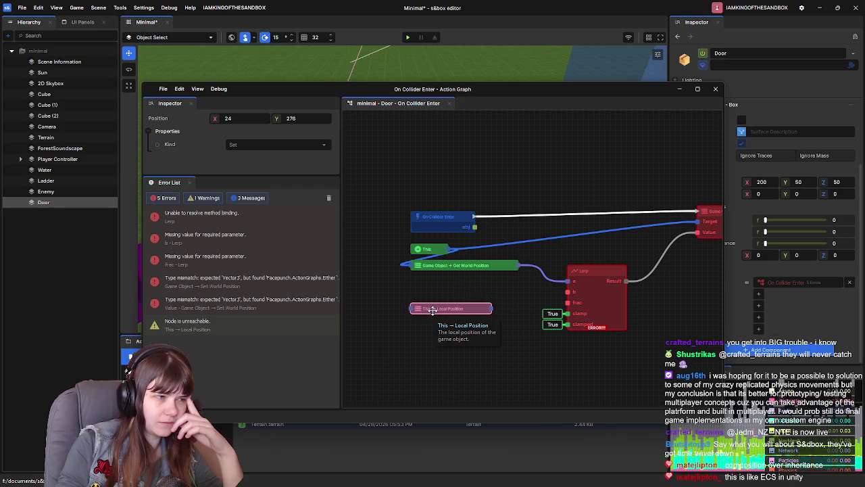
pyautogui.rightClick(439, 310)
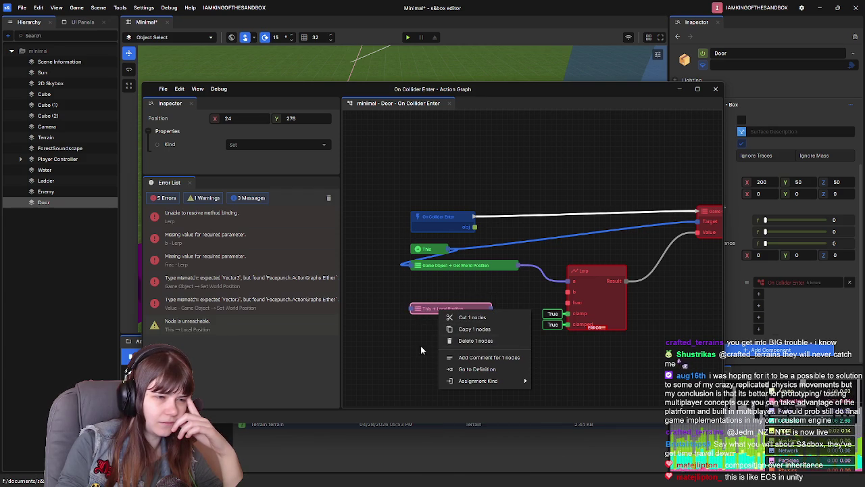
pyautogui.click(419, 346)
pyautogui.rightClick(460, 311)
# Set the local position node's Assignment Kind to Add, making This → Add Local Position.
pyautogui.moveTo(498, 329)
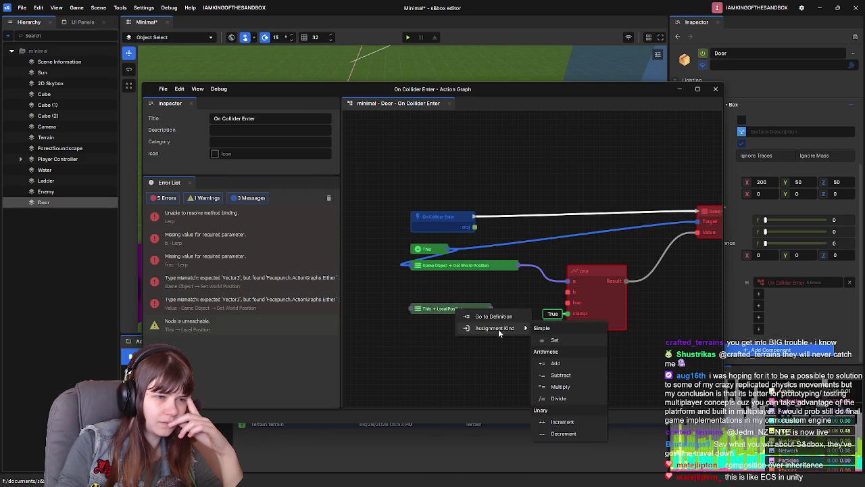
pyautogui.click(563, 340)
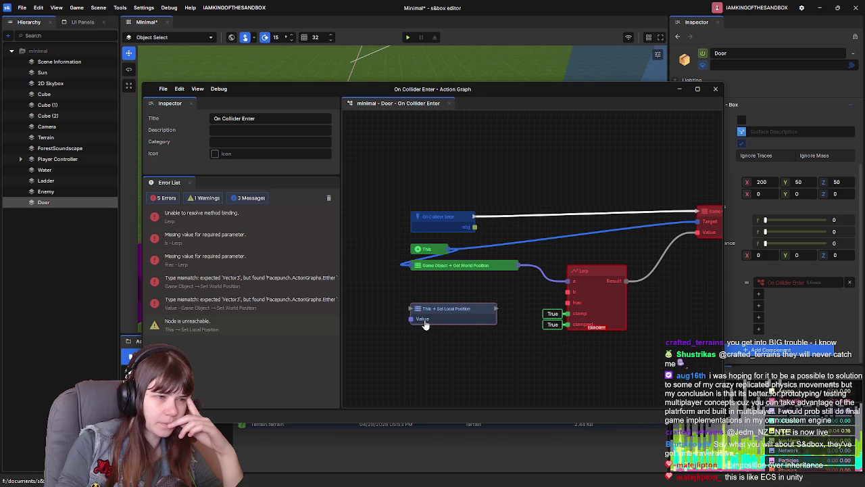
pyautogui.rightClick(450, 314)
pyautogui.moveTo(505, 335)
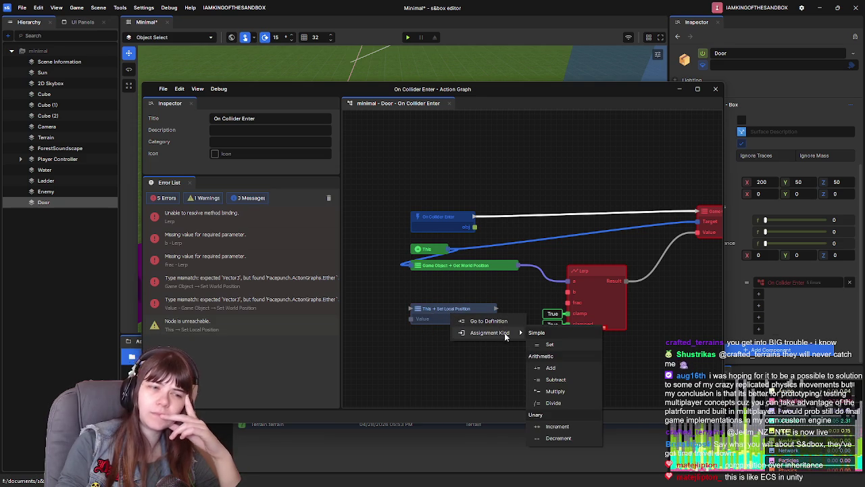
pyautogui.click(551, 371)
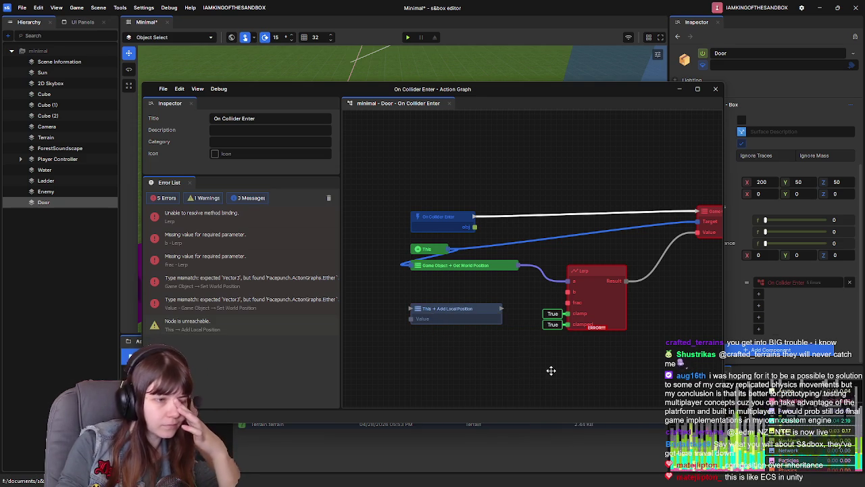
pyautogui.click(475, 314)
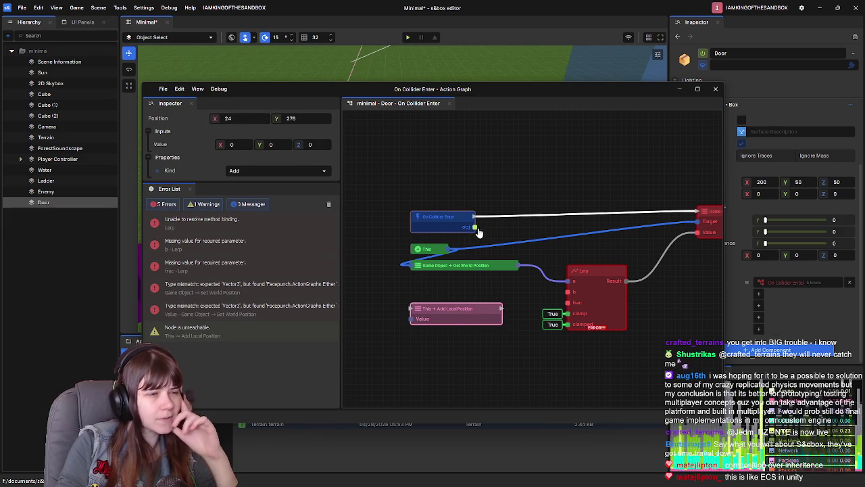
# Review On Collider Enter, This, Get World Position, Add Local Position and Lerp in the Inspector.
pyautogui.click(454, 218)
pyautogui.click(432, 247)
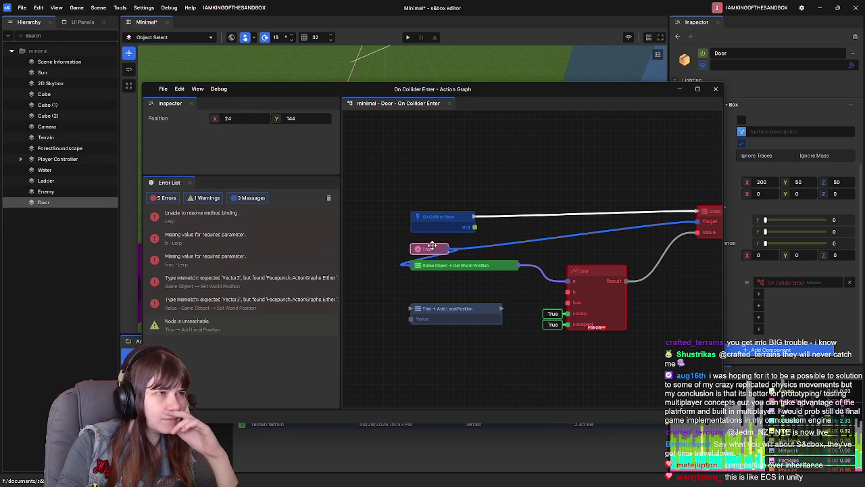
pyautogui.click(447, 265)
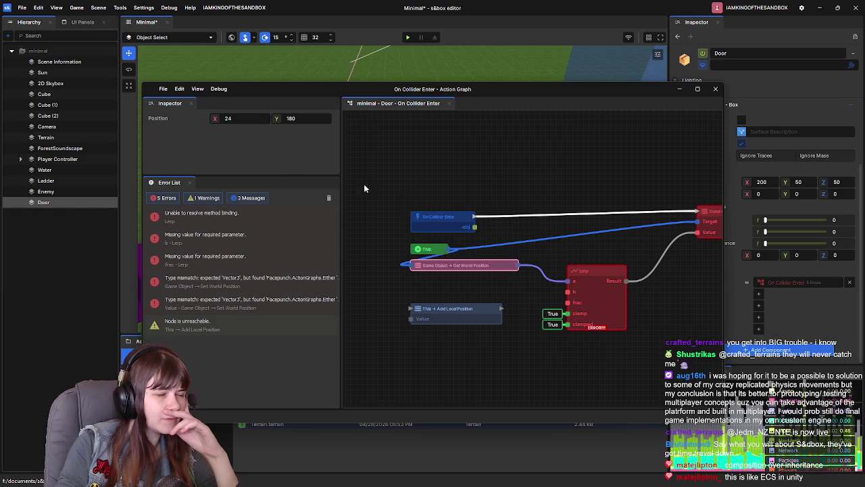
pyautogui.click(542, 255)
pyautogui.click(466, 312)
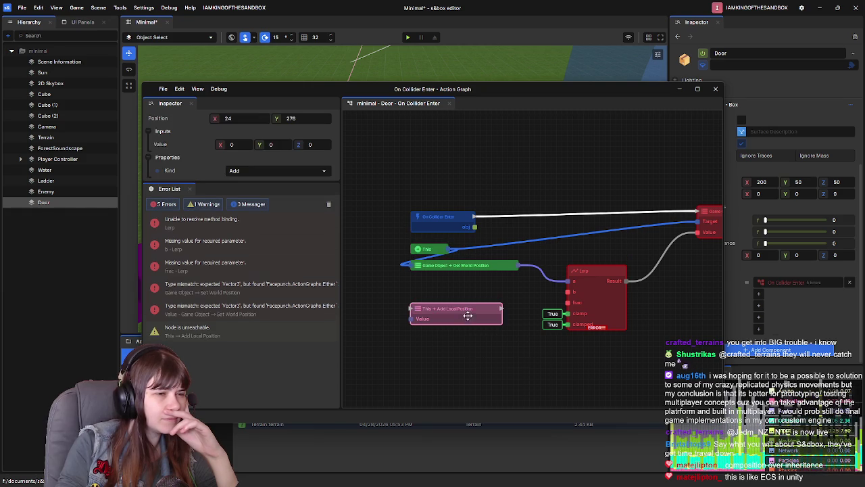
pyautogui.click(587, 277)
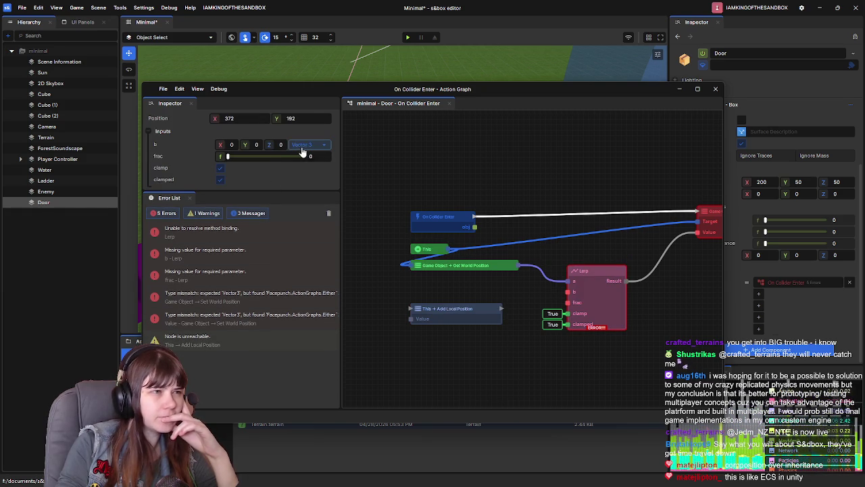
# Inspect the Set World Position node, then select the Lerp node.
pyautogui.moveTo(548, 293); pyautogui.dragTo(459, 303)
pyautogui.click(656, 228)
pyautogui.moveTo(490, 241)
pyautogui.mouseDown()
pyautogui.moveTo(550, 229)
pyautogui.moveTo(505, 236)
pyautogui.mouseUp()
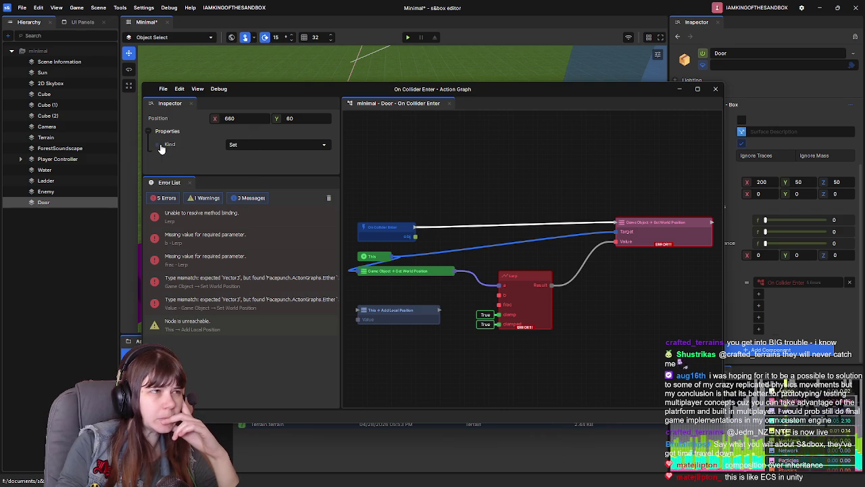
pyautogui.click(548, 297)
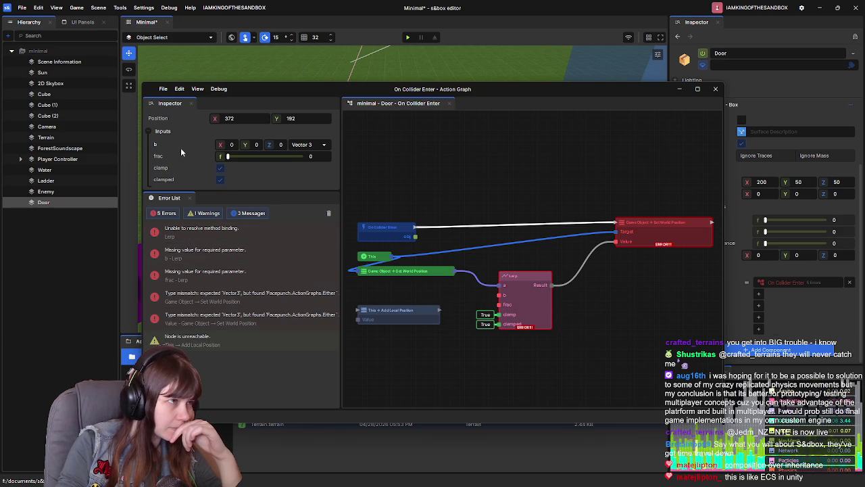
# Set Lerp's frac to 0.5 and wire Add Local Position's output into Lerp's b input.
pyautogui.moveTo(228, 156); pyautogui.dragTo(256, 158)
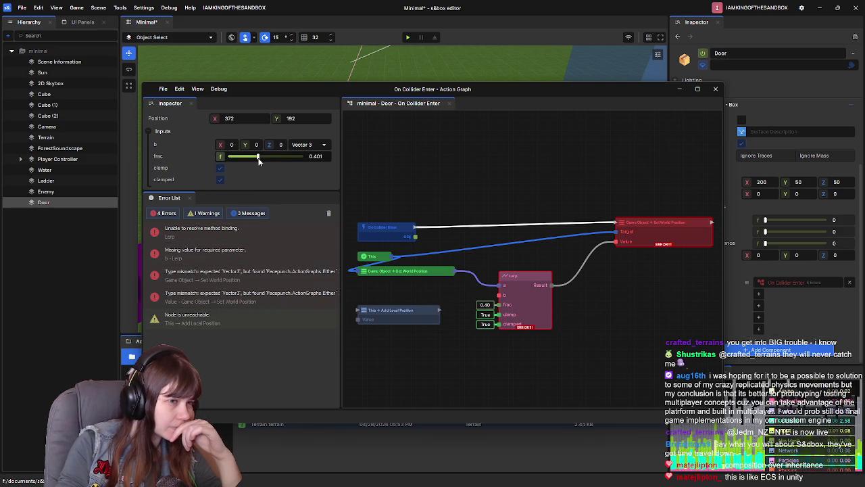
pyautogui.moveTo(258, 159); pyautogui.dragTo(270, 159)
pyautogui.press('BackSpace')
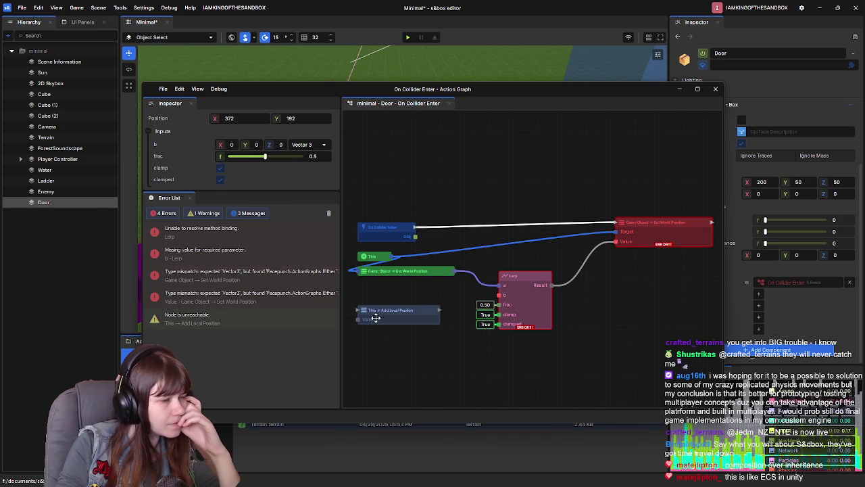
pyautogui.moveTo(439, 310); pyautogui.dragTo(499, 298)
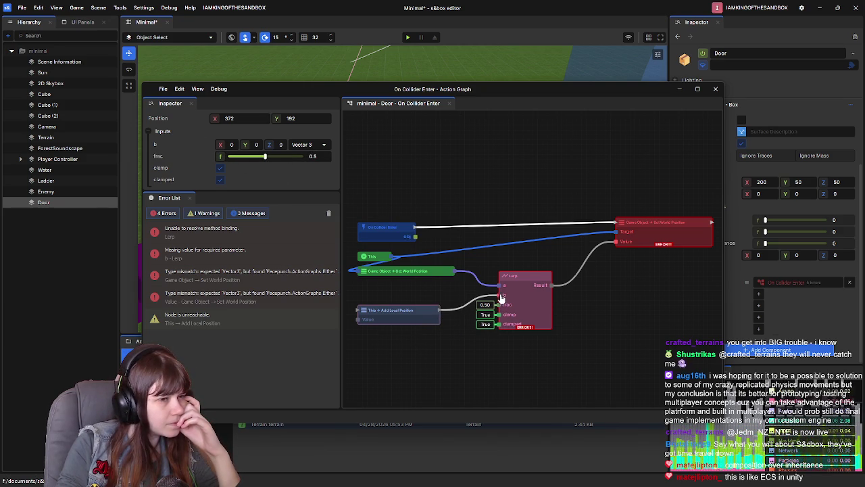
pyautogui.moveTo(454, 271)
pyautogui.mouseDown()
pyautogui.moveTo(333, 310)
pyautogui.moveTo(399, 316)
pyautogui.moveTo(438, 292)
pyautogui.mouseUp()
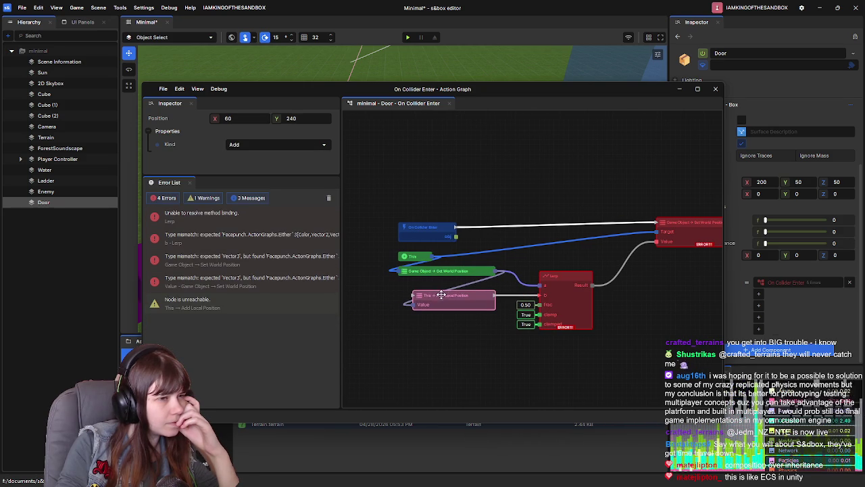
# Disconnect the link into Lerp's b input and give b the constant 200, 50, 50.
pyautogui.click(565, 282)
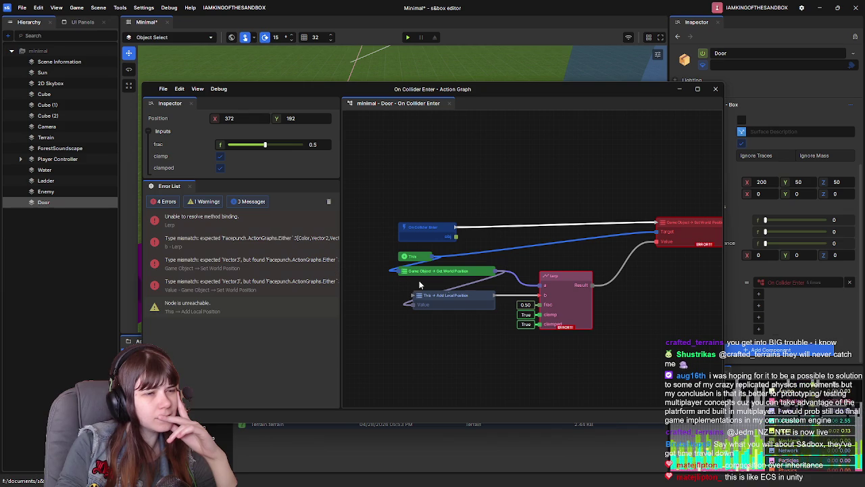
pyautogui.moveTo(541, 297); pyautogui.dragTo(530, 296)
pyautogui.click(529, 295)
pyautogui.click(566, 277)
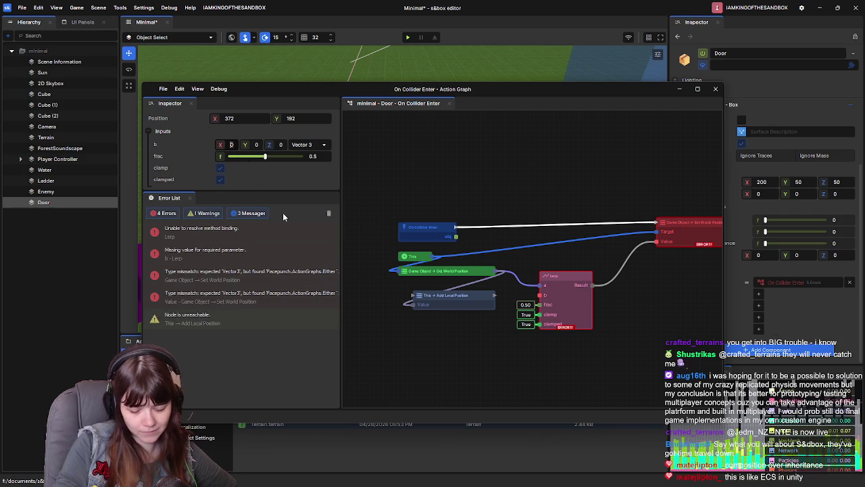
pyautogui.write('200')
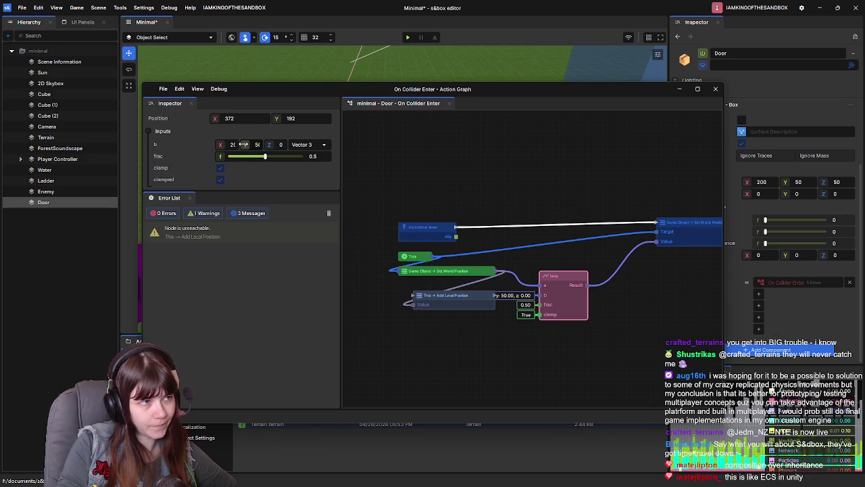
pyautogui.click(281, 145)
pyautogui.write('50')
pyautogui.moveTo(454, 309)
pyautogui.mouseDown()
pyautogui.moveTo(396, 344)
pyautogui.moveTo(422, 325)
pyautogui.mouseUp()
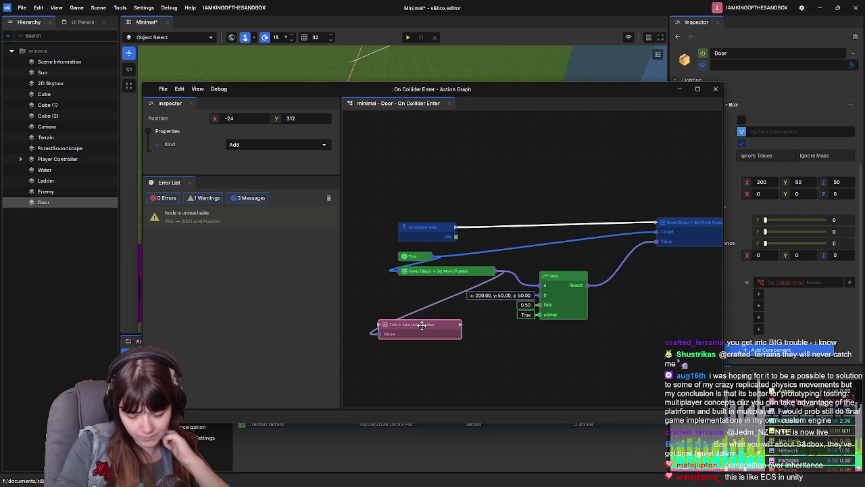
# Delete the Add Local Position node and set Lerp's b Z value to 100.
pyautogui.press('Delete')
pyautogui.click(568, 273)
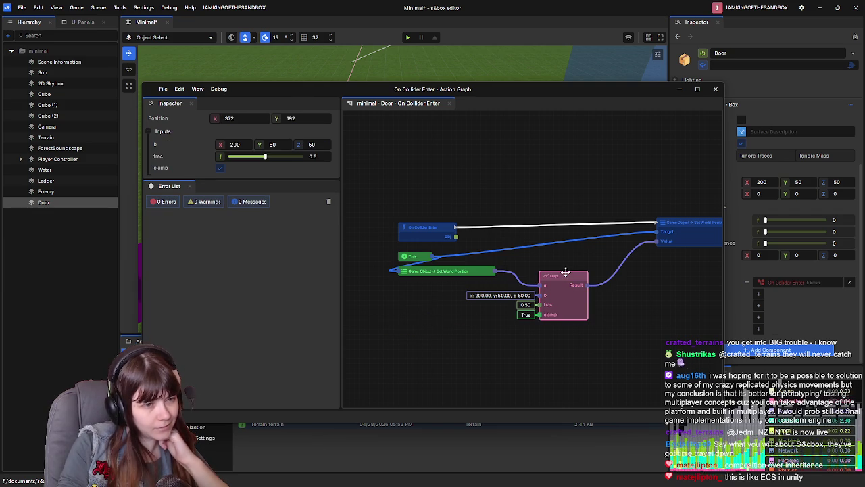
pyautogui.click(587, 333)
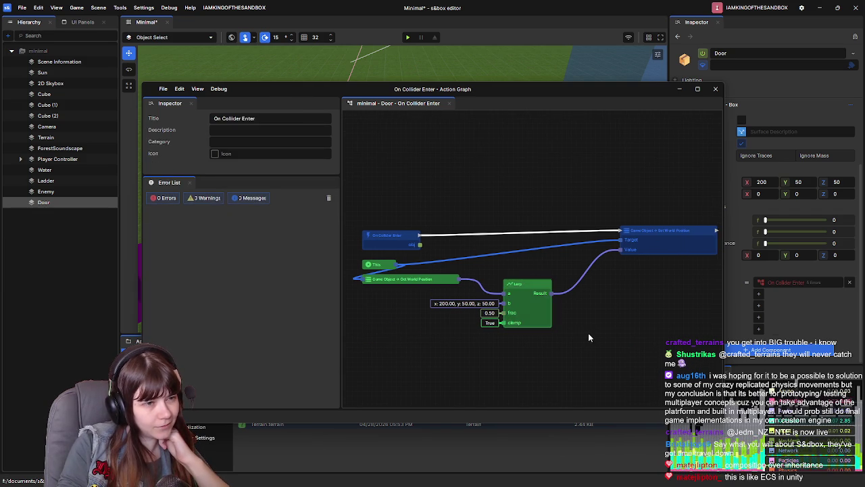
pyautogui.click(517, 286)
pyautogui.moveTo(430, 290); pyautogui.dragTo(461, 275)
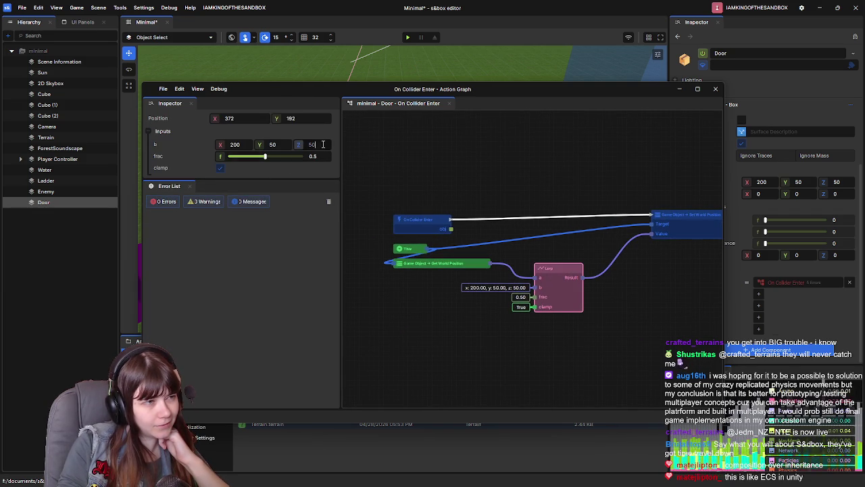
pyautogui.write('100')
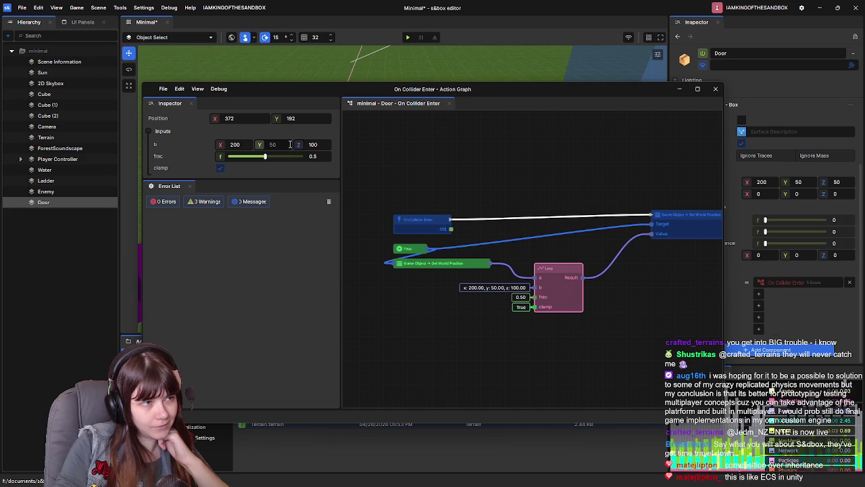
# Deselect Lerp and close the action graph window.
pyautogui.click(475, 327)
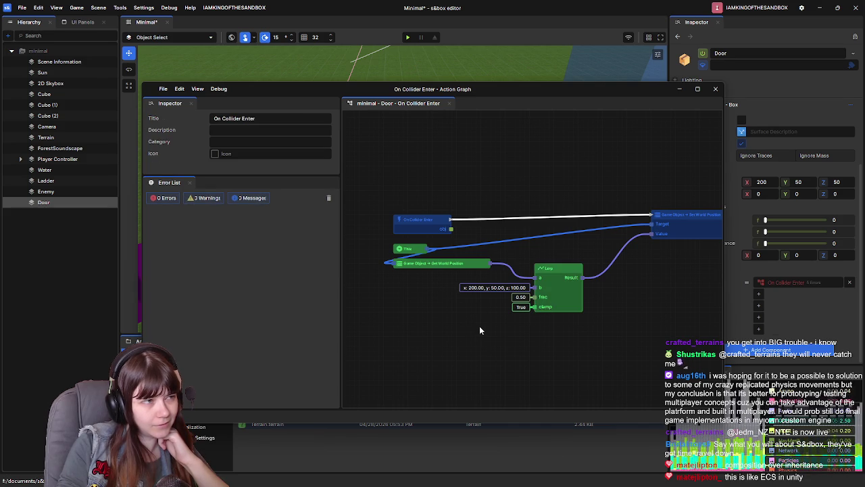
pyautogui.moveTo(647, 298)
pyautogui.mouseDown()
pyautogui.moveTo(603, 306)
pyautogui.moveTo(620, 302)
pyautogui.mouseUp()
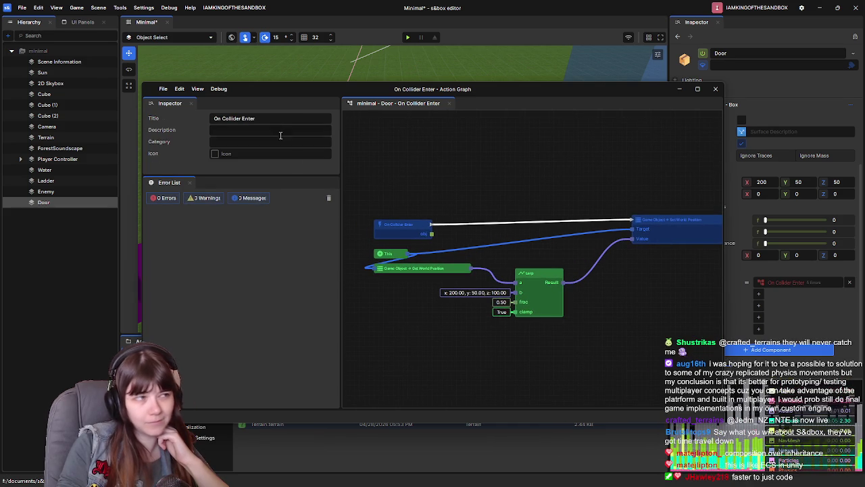
pyautogui.moveTo(433, 338); pyautogui.dragTo(443, 327)
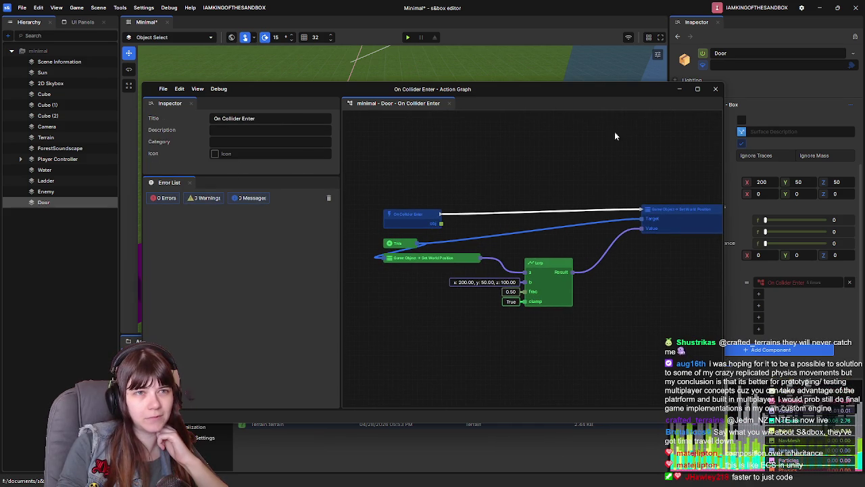
pyautogui.click(715, 91)
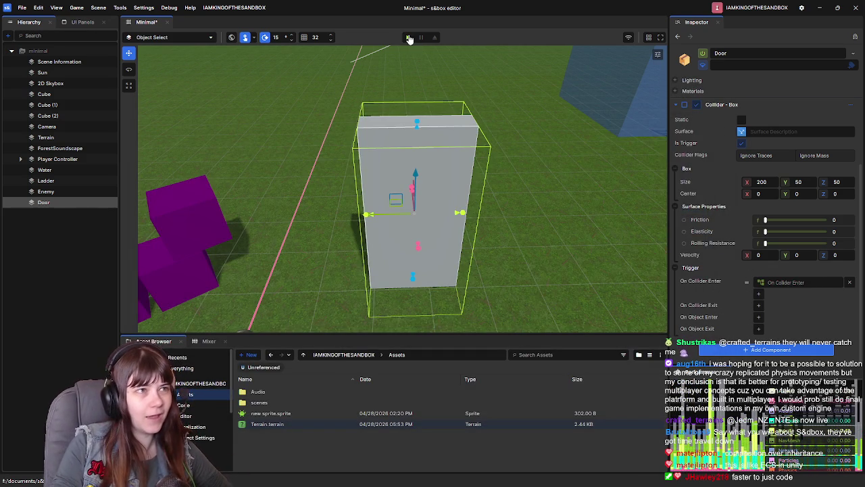
pyautogui.press('F5')
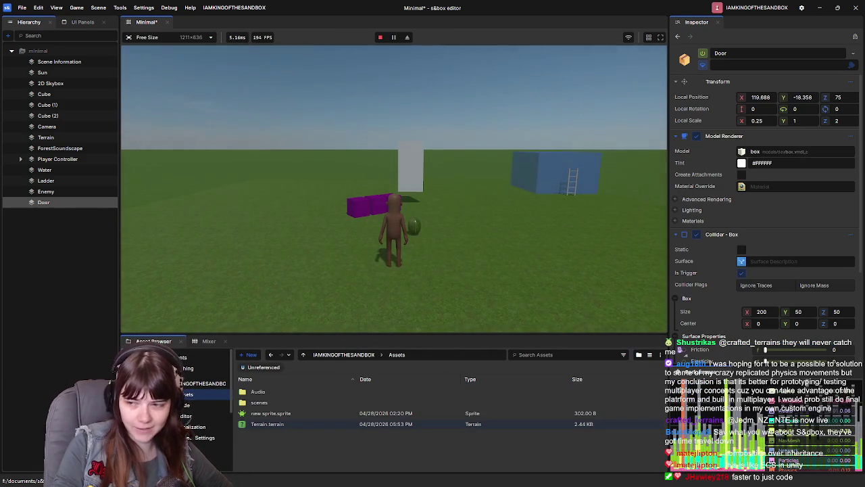
pyautogui.press('w')
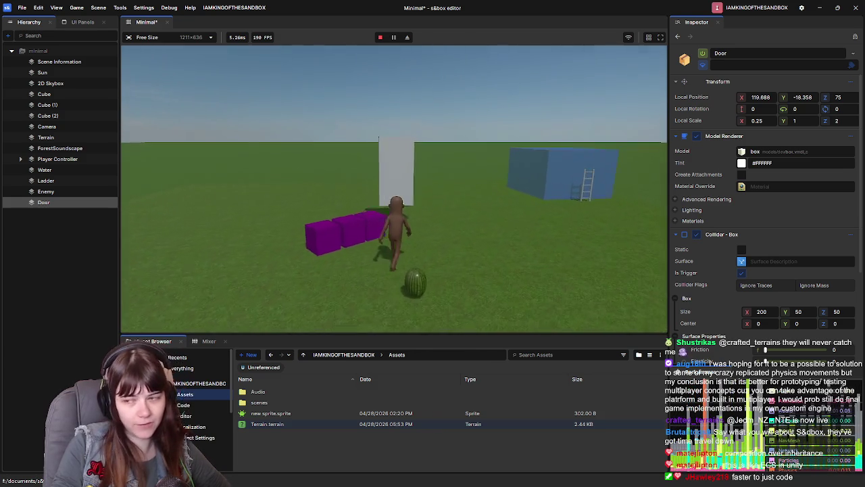
pyautogui.press('w')
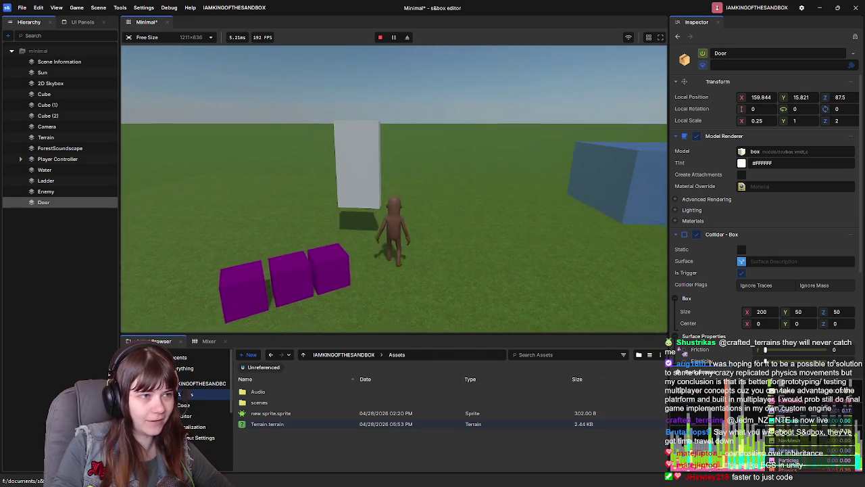
pyautogui.press('w')
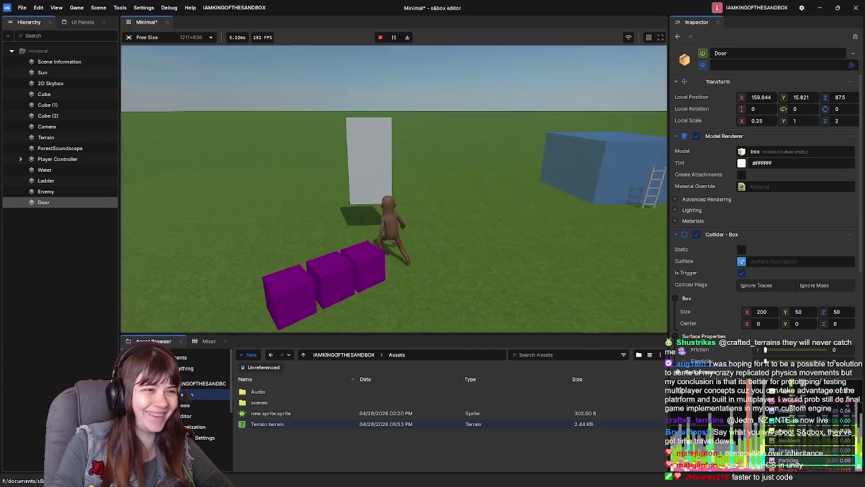
pyautogui.press('w')
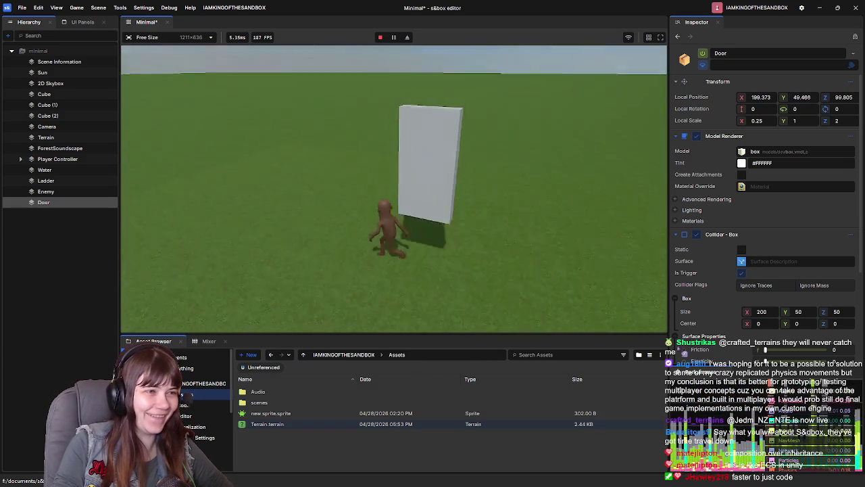
pyautogui.press('w')
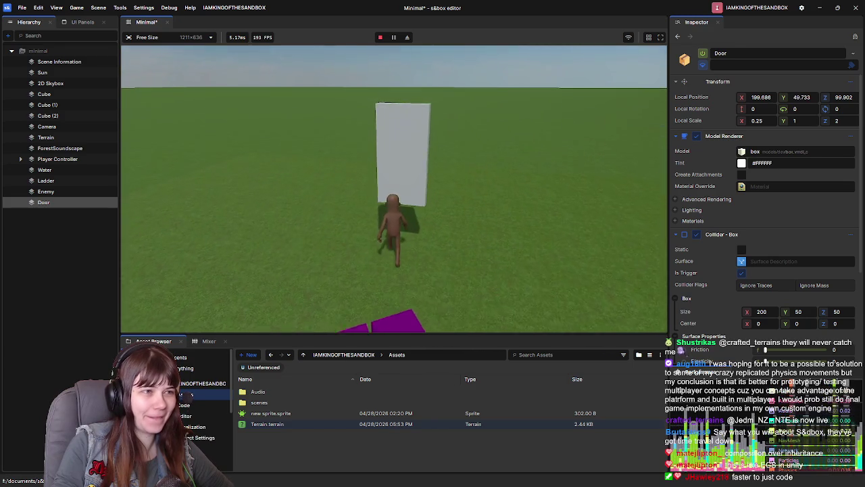
pyautogui.press('w')
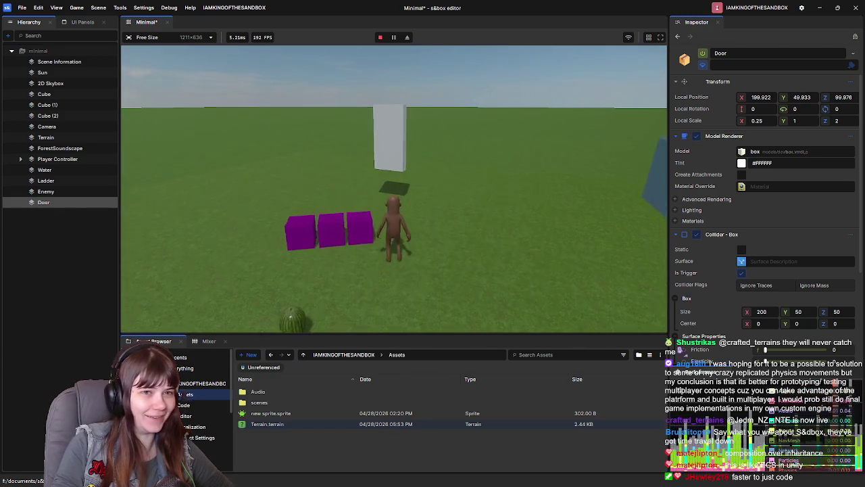
pyautogui.press('space')
pyautogui.press('s')
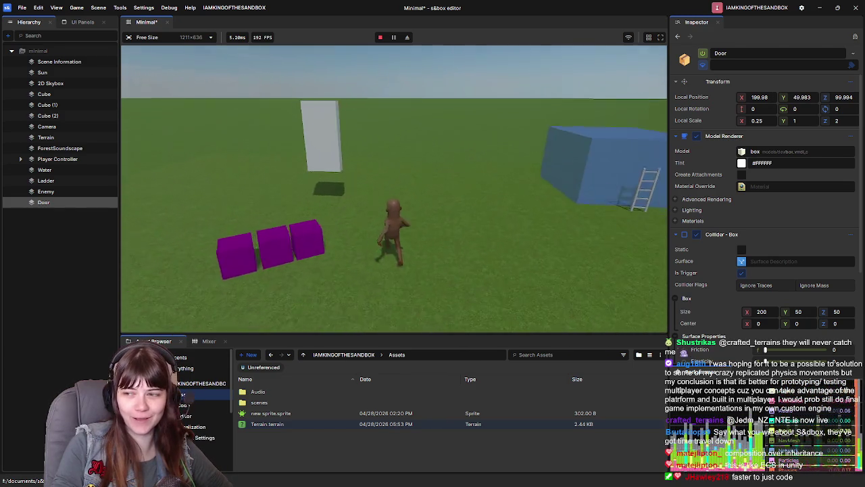
pyautogui.press('Escape')
pyautogui.click(164, 300)
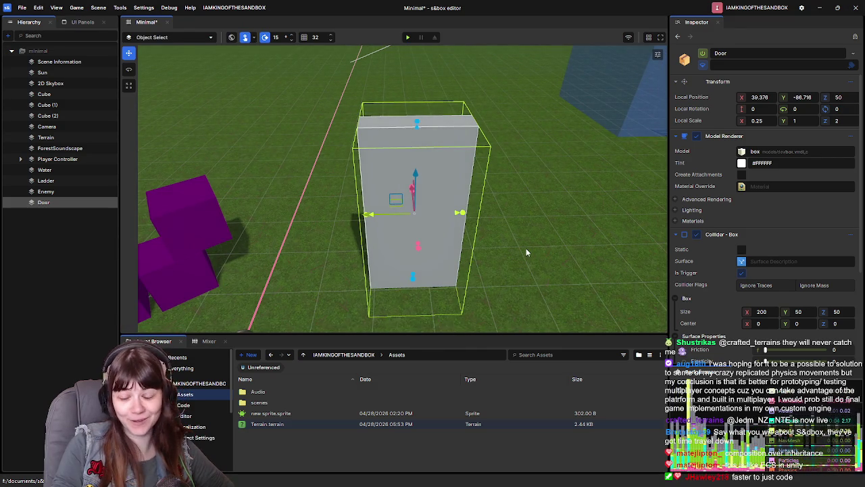
pyautogui.scroll(-3, 525, 247)
pyautogui.scroll(3, 523, 248)
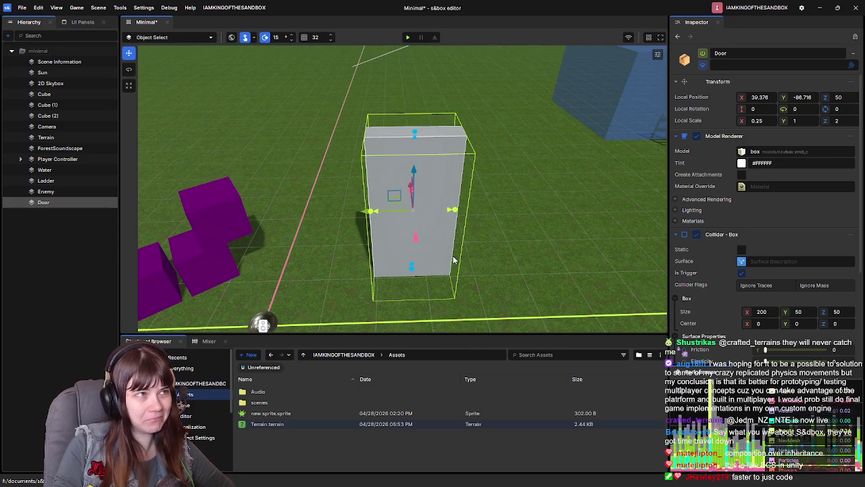
# Clear the Door's On Collider Enter action, leaving the trigger event with no graph assigned.
pyautogui.click(54, 248)
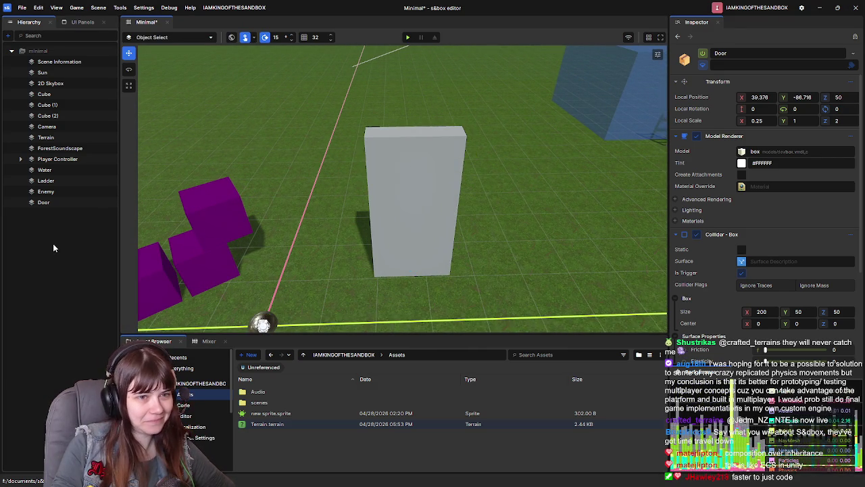
pyautogui.scroll(-4, 744, 279)
pyautogui.click(758, 281)
pyautogui.click(850, 282)
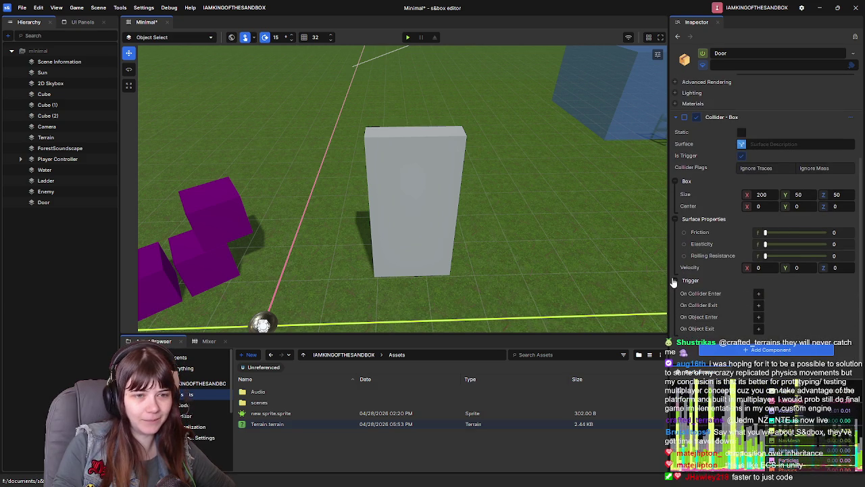
pyautogui.click(758, 294)
pyautogui.click(762, 298)
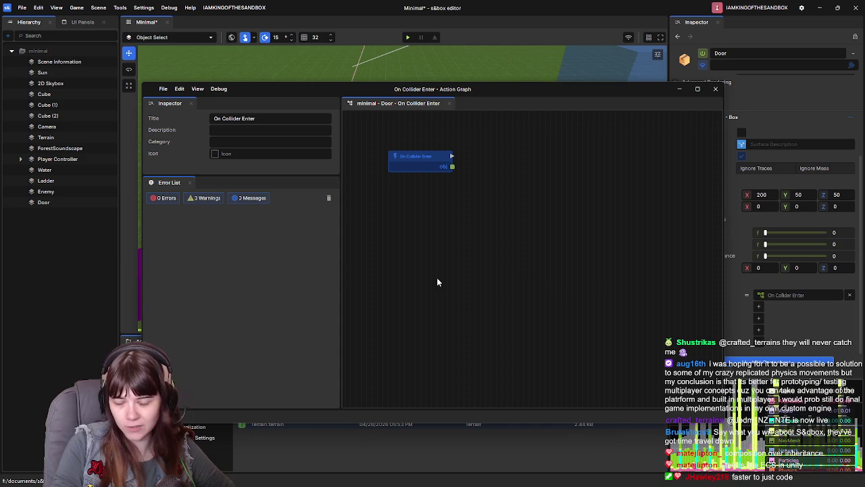
pyautogui.click(715, 89)
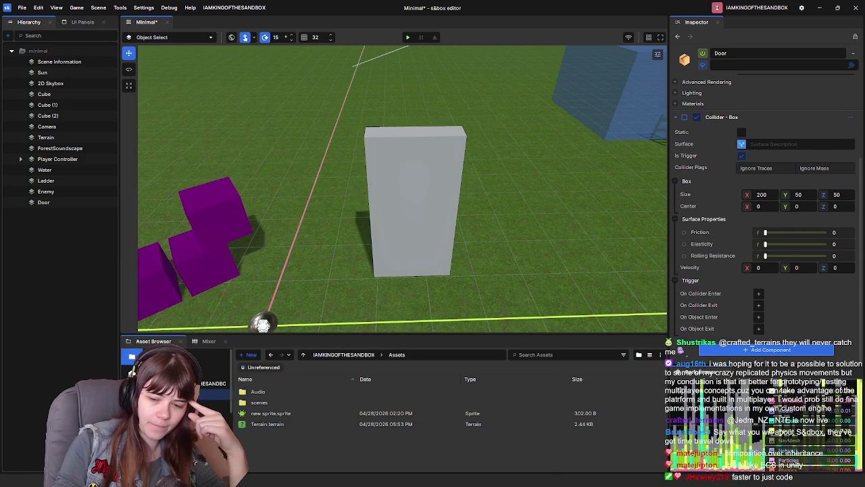
pyautogui.scroll(-3, 364, 343)
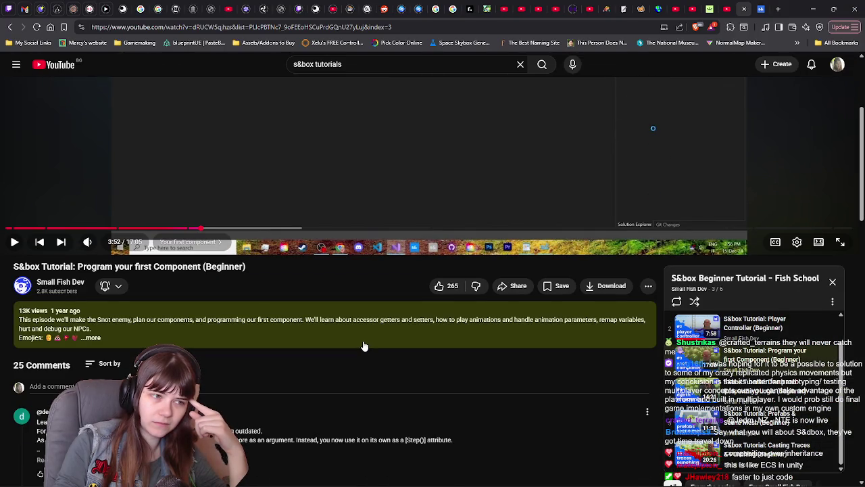
# Pause the 'Program your first Component' tutorial video.
pyautogui.scroll(3, 364, 346)
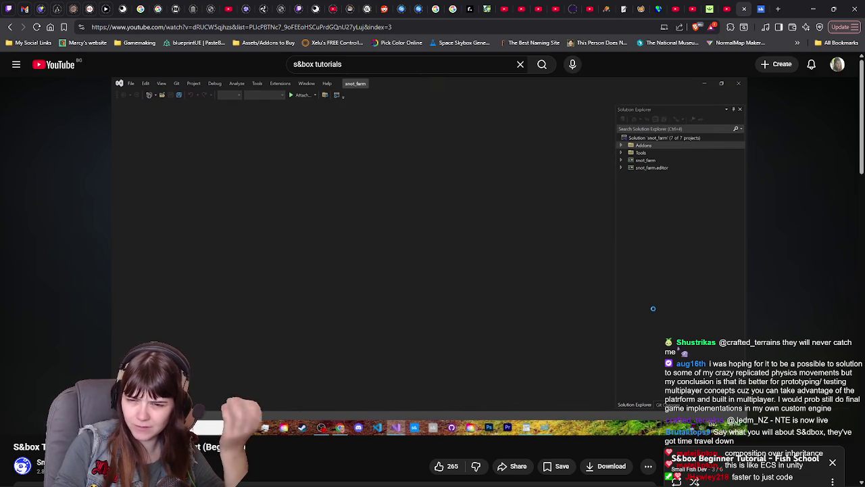
pyautogui.click(340, 278)
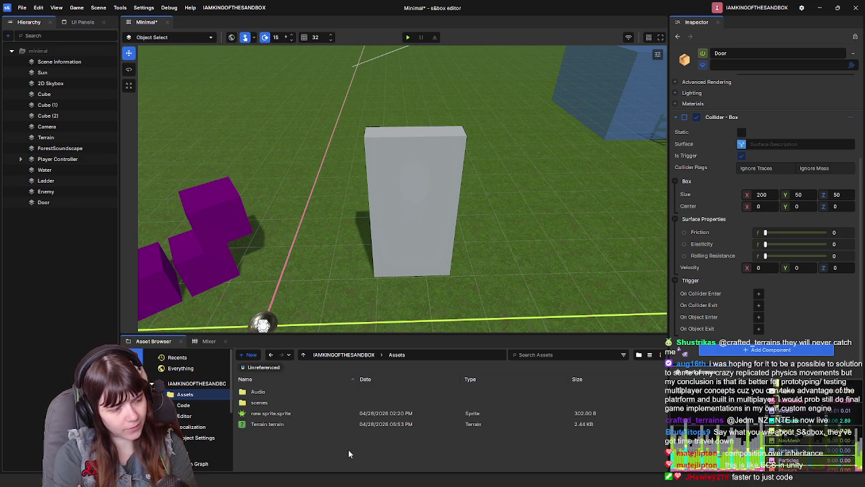
# Open iamkingofthesandbox.csproj from the Code folder in Visual Studio.
pyautogui.click(191, 405)
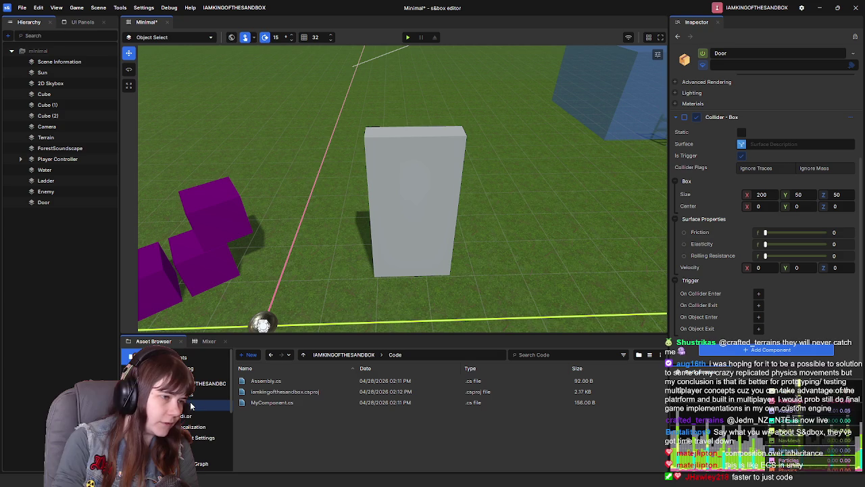
pyautogui.doubleClick(300, 392)
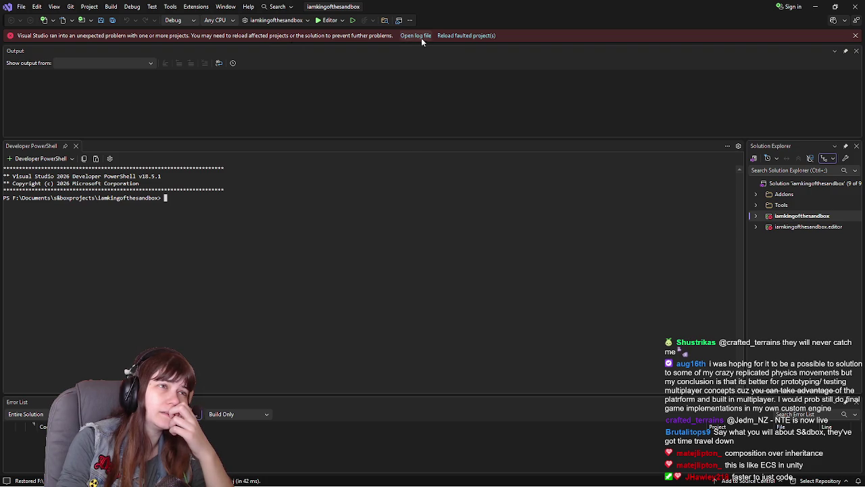
# Reload the faulted project in Visual Studio, then close Visual Studio.
pyautogui.click(449, 35)
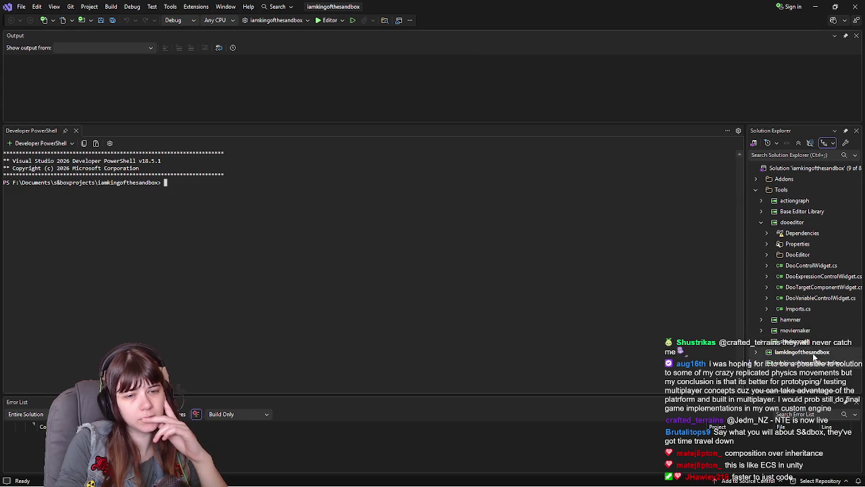
pyautogui.click(854, 7)
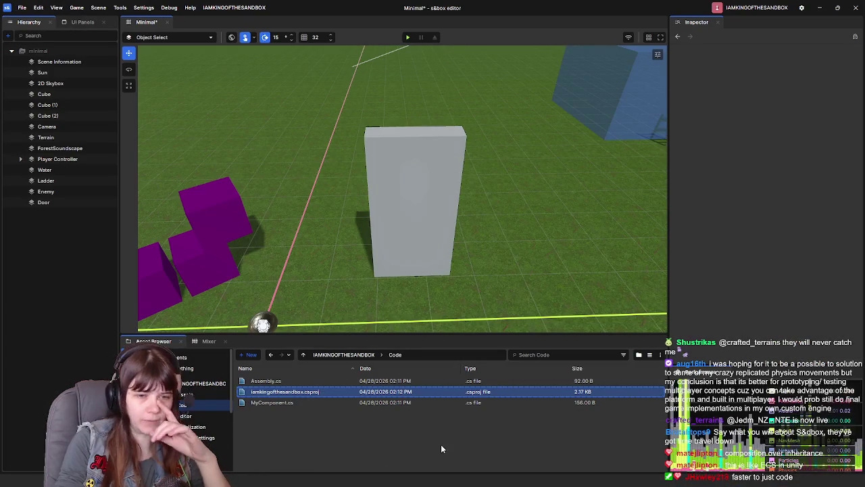
# Delete MyComponent.cs from the Code folder, confirming with Yes.
pyautogui.click(299, 403)
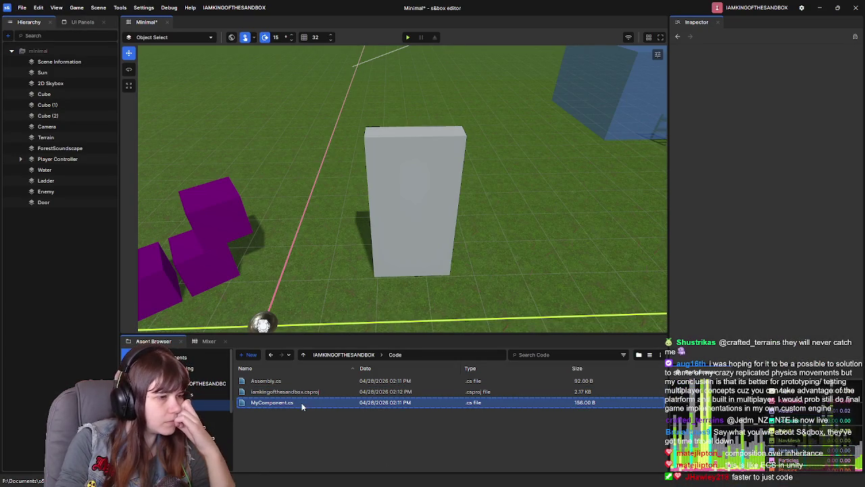
pyautogui.doubleClick(315, 403)
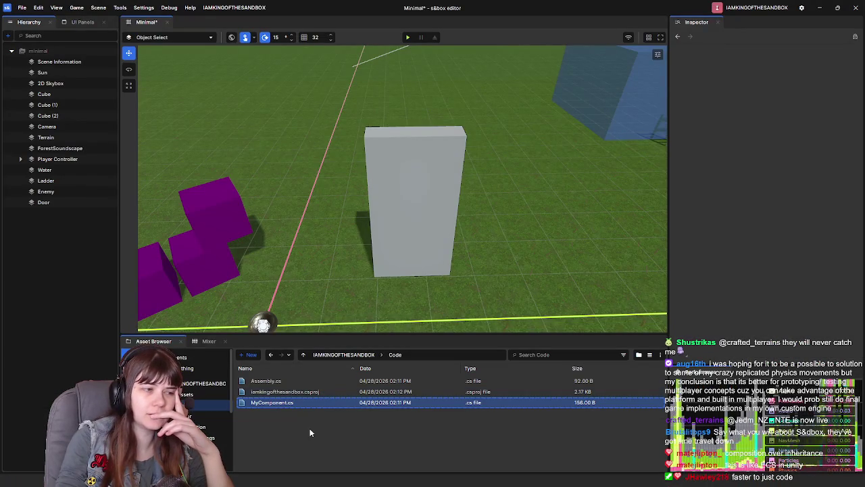
pyautogui.press('Delete')
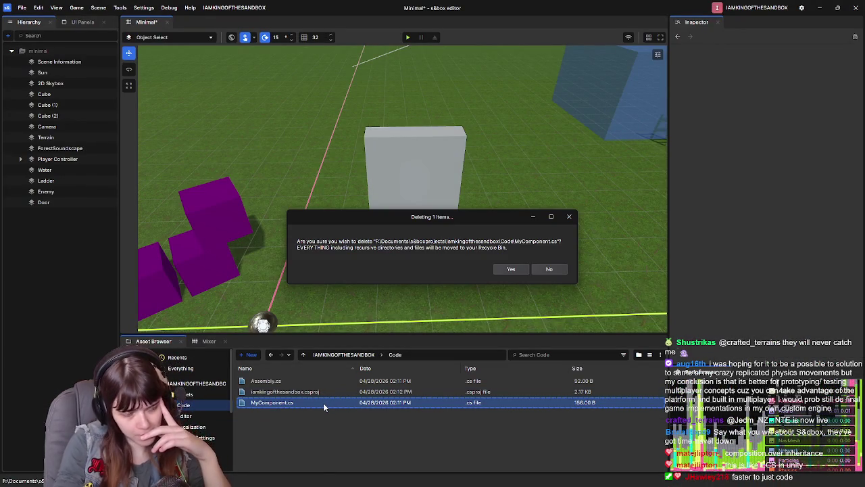
pyautogui.click(510, 271)
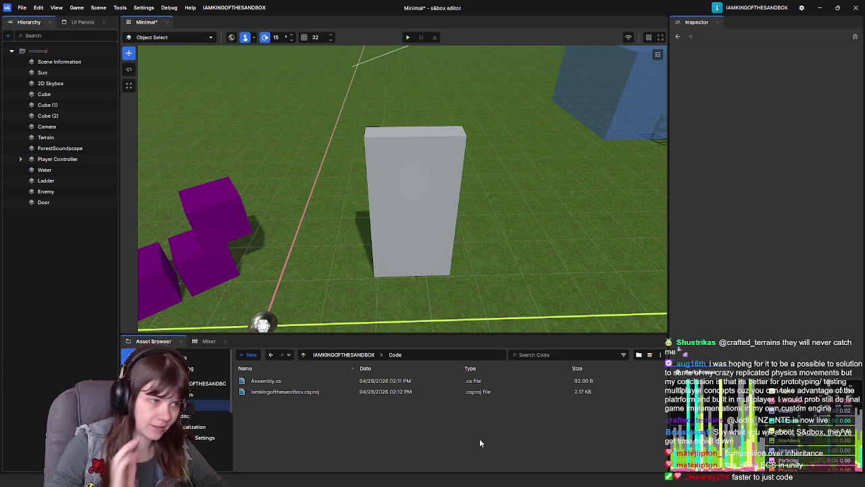
pyautogui.click(196, 395)
pyautogui.click(198, 406)
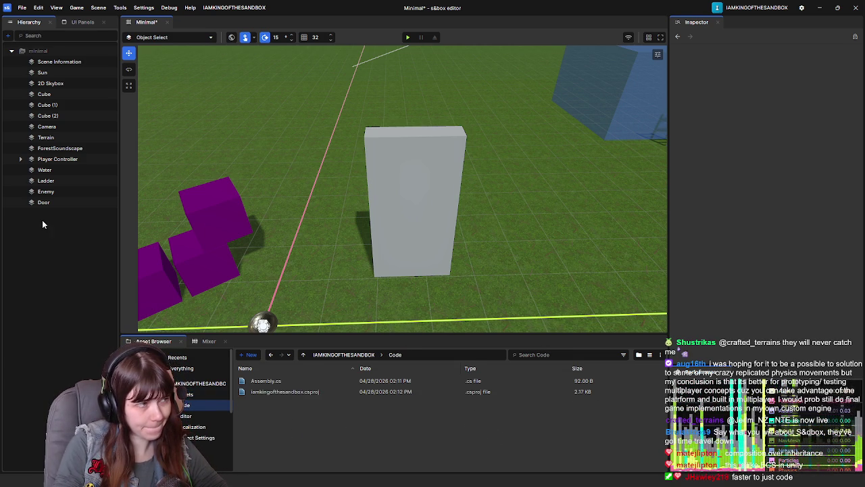
# Delete the Door and Enemy objects from the Minimal scene.
pyautogui.click(60, 203)
pyautogui.press('Delete')
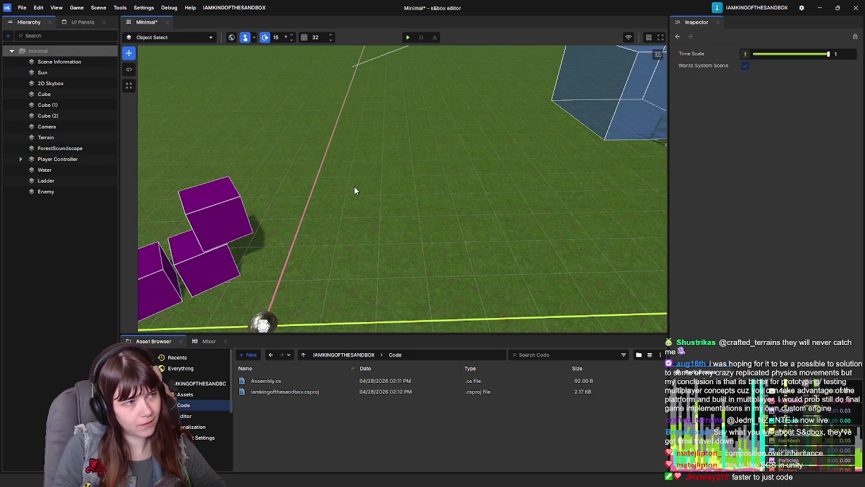
pyautogui.moveTo(454, 175)
pyautogui.mouseDown()
pyautogui.moveTo(449, 199)
pyautogui.moveTo(459, 223)
pyautogui.moveTo(477, 228)
pyautogui.moveTo(441, 222)
pyautogui.moveTo(531, 233)
pyautogui.mouseUp()
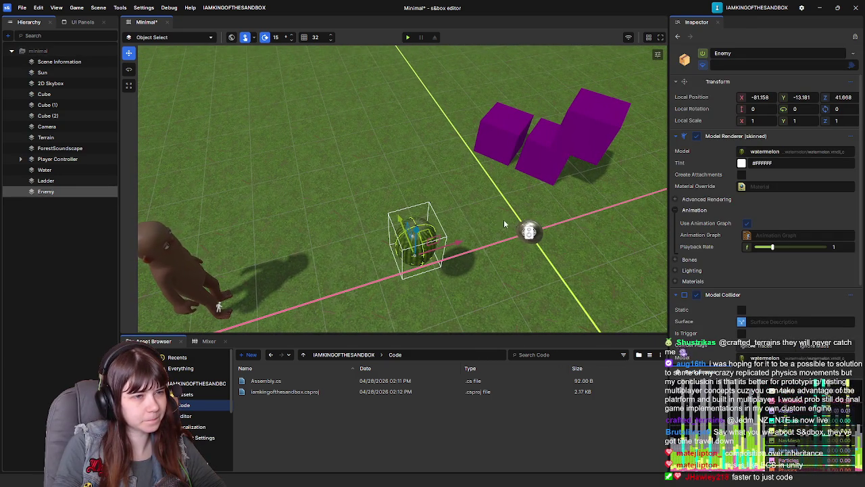
pyautogui.press('Delete')
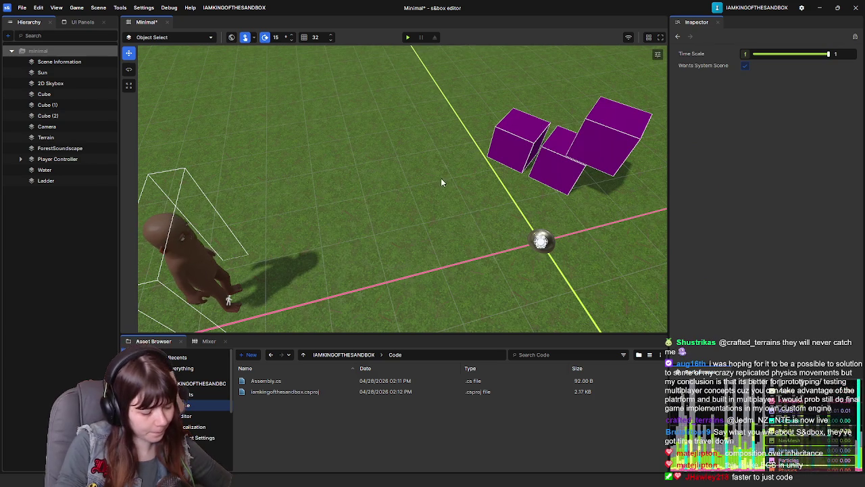
pyautogui.moveTo(443, 177)
pyautogui.mouseDown()
pyautogui.moveTo(642, 197)
pyautogui.moveTo(460, 193)
pyautogui.moveTo(491, 151)
pyautogui.mouseUp()
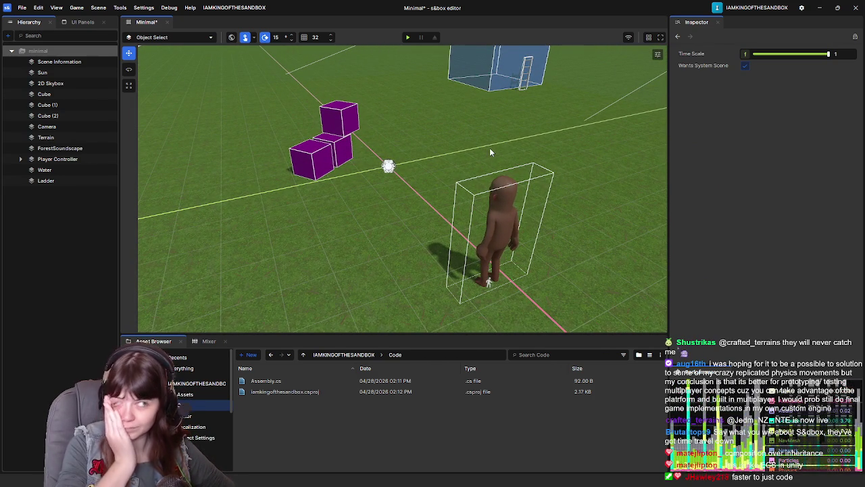
pyautogui.moveTo(491, 152)
pyautogui.mouseDown()
pyautogui.moveTo(444, 144)
pyautogui.moveTo(459, 146)
pyautogui.mouseUp()
# Save the Minimal scene with Ctrl+S and switch to the browser tutorial.
pyautogui.hotkey('ctrl', 's')
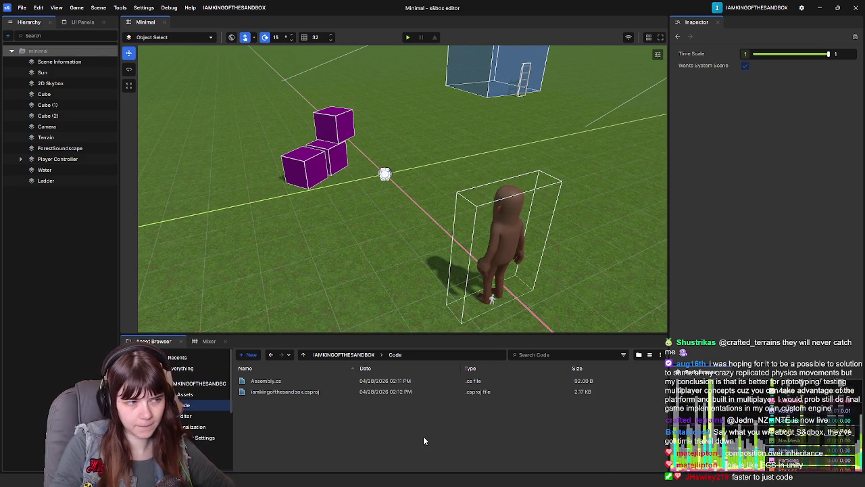
pyautogui.hotkey('alt', 'Tab')
pyautogui.hotkey('alt', 'Tab')
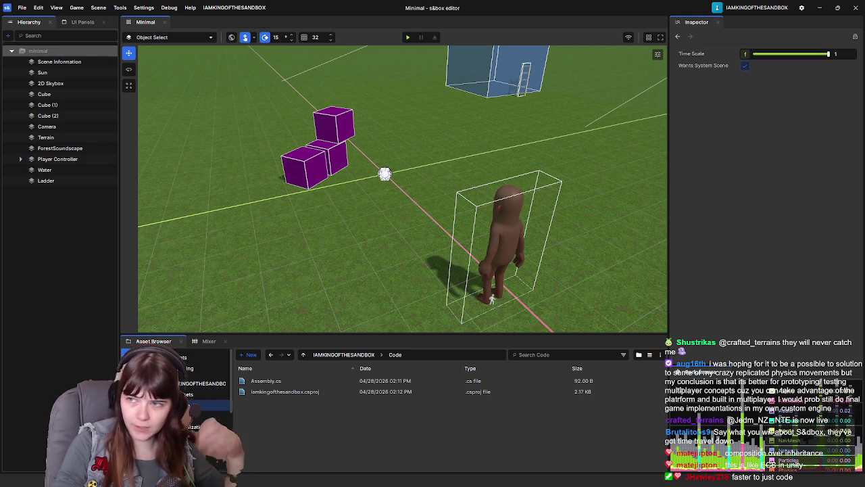
pyautogui.hotkey('alt', 'Tab')
# Maximize the browser, cue the S&box component tutorial near its start, and return to s&box.
pyautogui.doubleClick(653, 5)
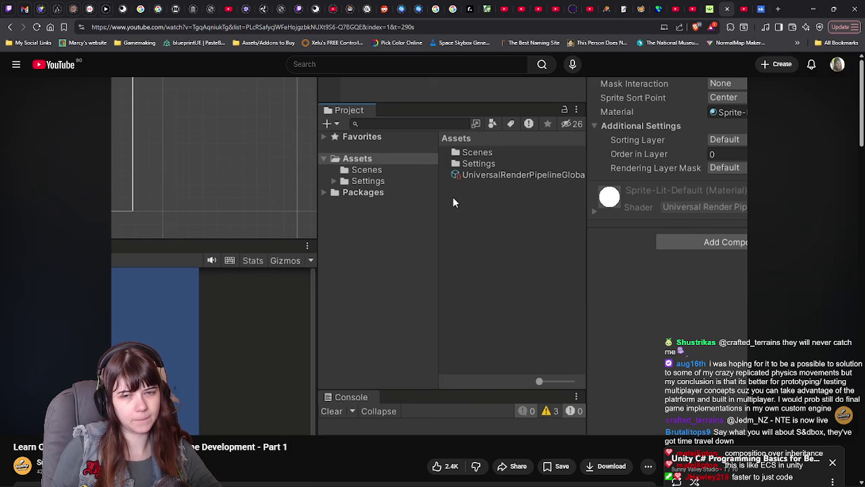
pyautogui.click(742, 12)
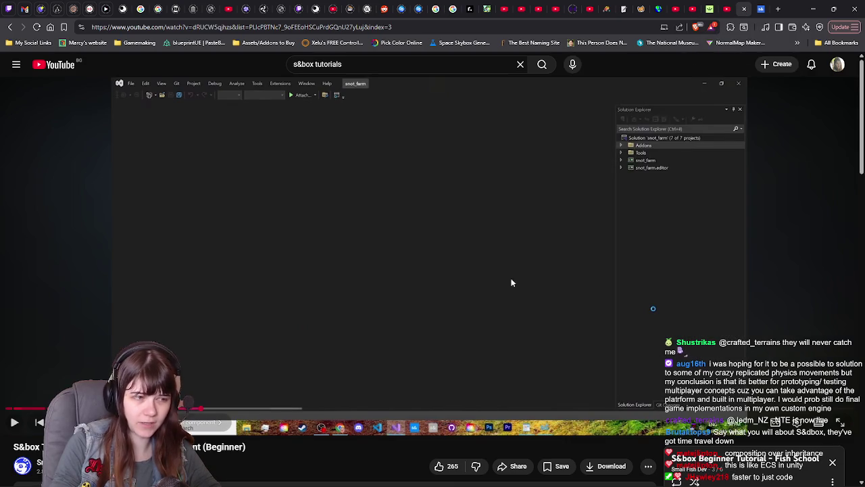
pyautogui.scroll(-2, 348, 324)
pyautogui.scroll(2, 390, 342)
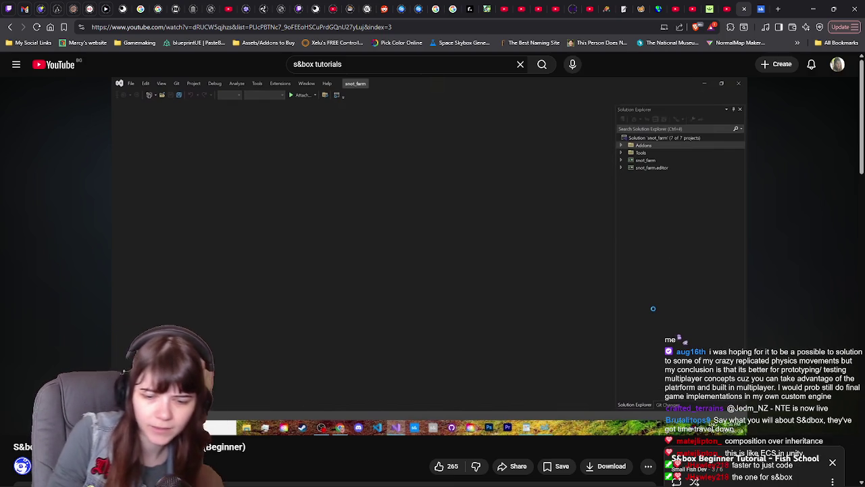
pyautogui.scroll(-3, 516, 362)
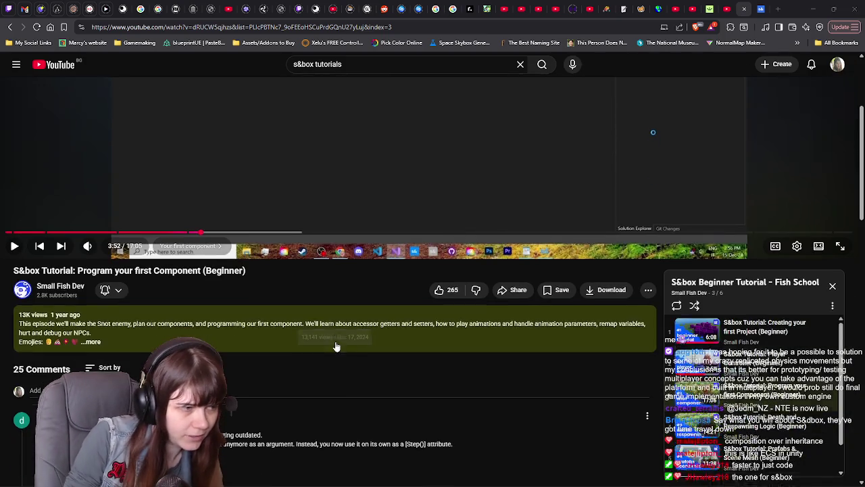
pyautogui.scroll(3, 388, 390)
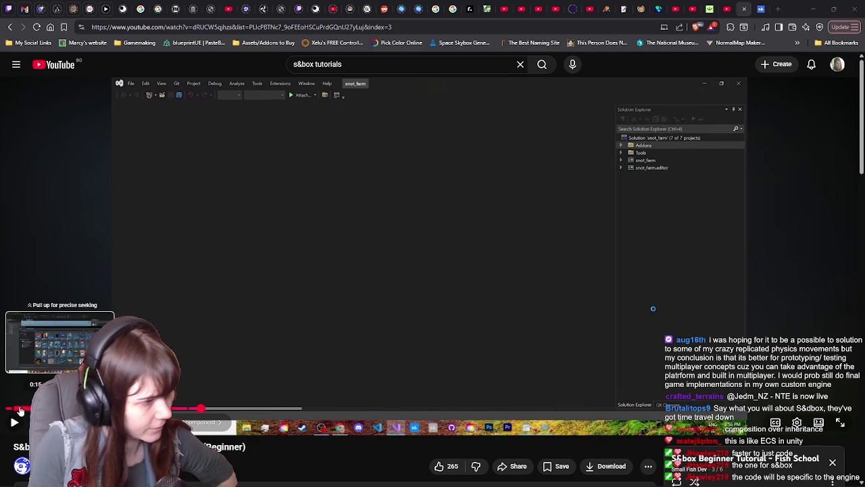
pyautogui.click(15, 410)
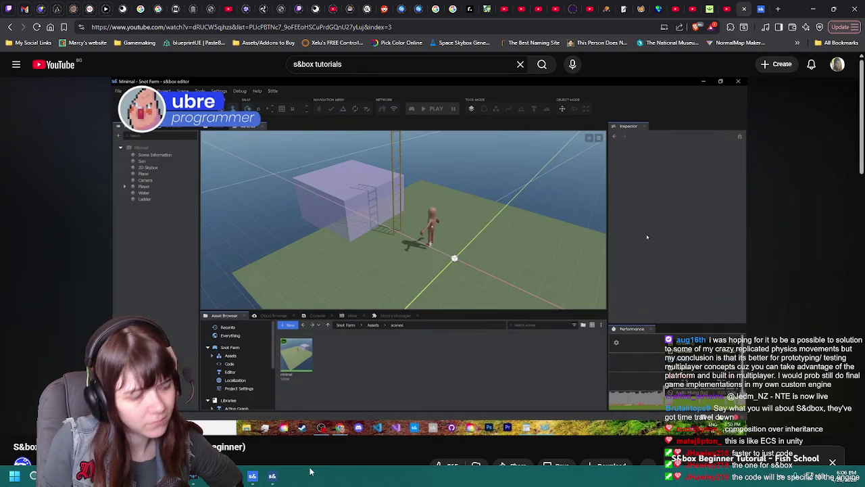
pyautogui.click(271, 478)
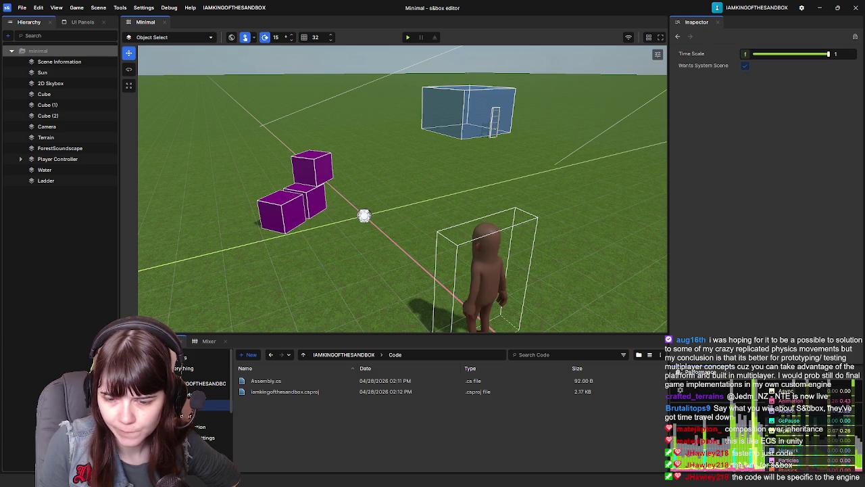
# Bring the YouTube window with the 'Program your first Component' tutorial to the front.
pyautogui.hotkey('alt', 'Tab')
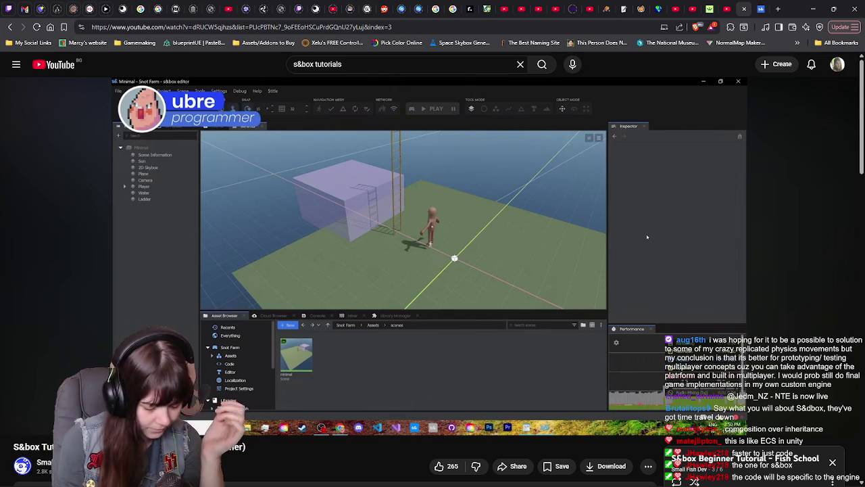
# Pause 'Program your first Component (Beginner)' and minimize the browser back to the Minimal scene.
pyautogui.click(672, 332)
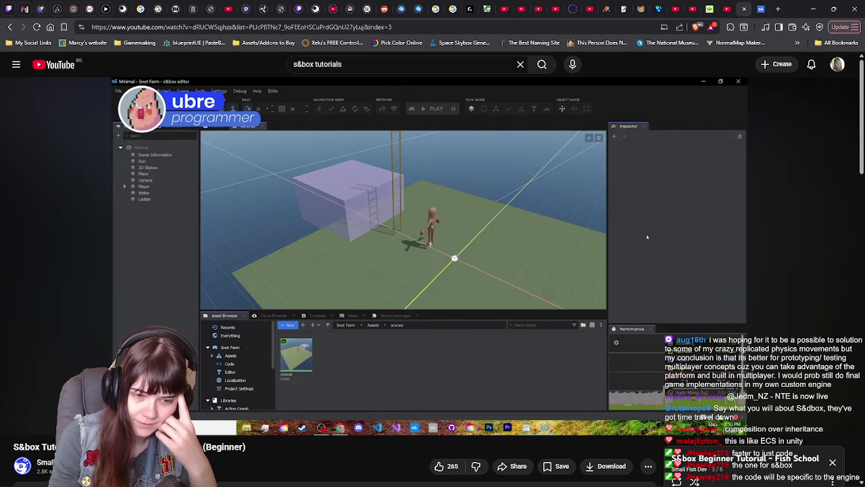
pyautogui.click(648, 256)
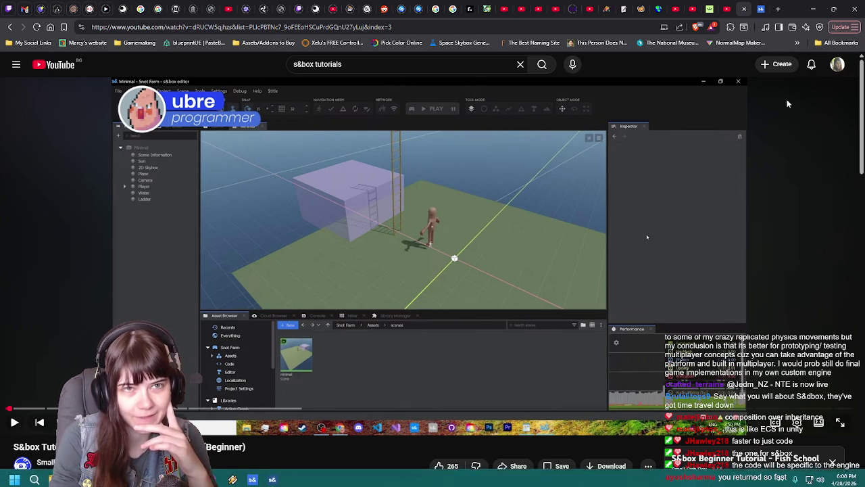
pyautogui.click(813, 9)
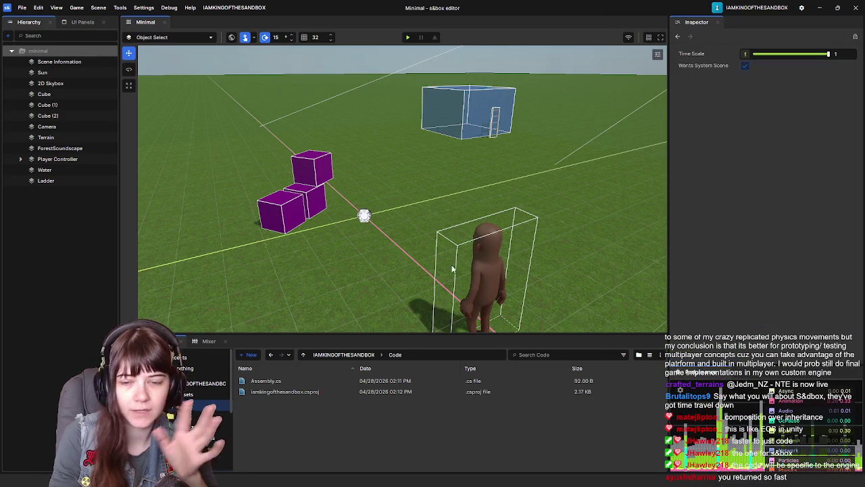
# Shut down the s&box editor, returning to the launcher listing IAMKINGOFTHESANDBOX and Sweeper.
pyautogui.rightClick(453, 213)
pyautogui.click(456, 184)
pyautogui.moveTo(456, 187)
pyautogui.mouseDown()
pyautogui.moveTo(430, 187)
pyautogui.moveTo(446, 184)
pyautogui.mouseUp()
pyautogui.click(856, 8)
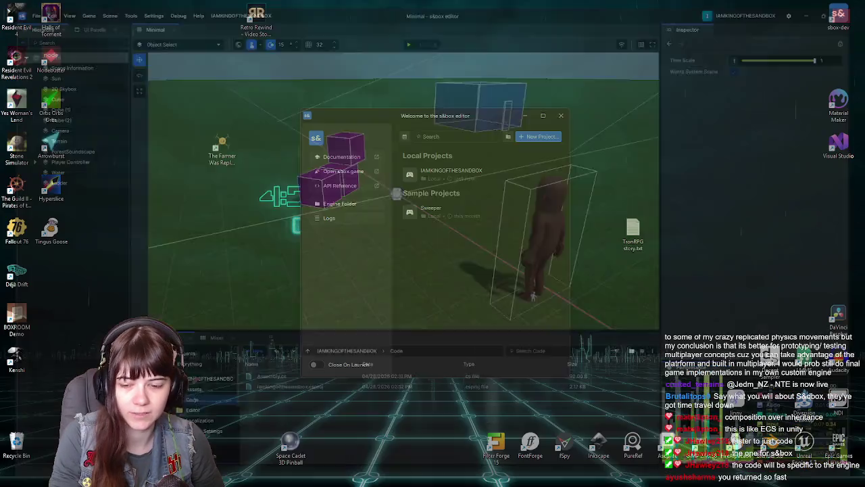